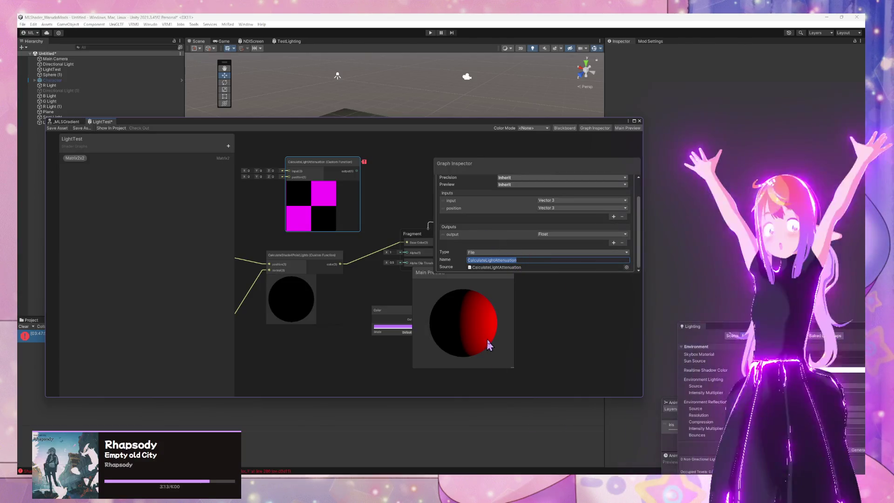
Inspect the CalculateShade4PointLights node, then reselect the CalculateLightAttenuation node
{"action": "left_click", "coordinate": [317, 256]}
{"action": "left_click", "coordinate": [313, 201]}
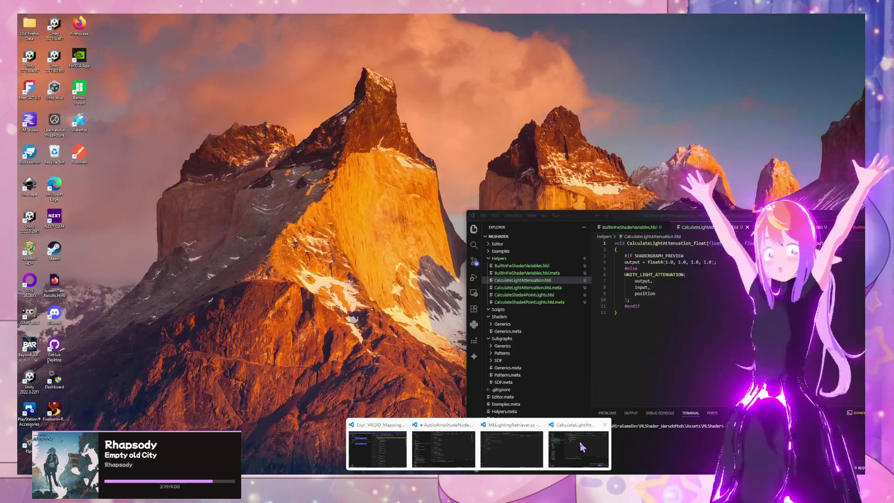
Undo the float4 output change in CalculateLightAttenuation.hlsl so the node previews white again
{"action": "left_click", "coordinate": [577, 451]}
{"action": "left_click", "coordinate": [811, 244]}
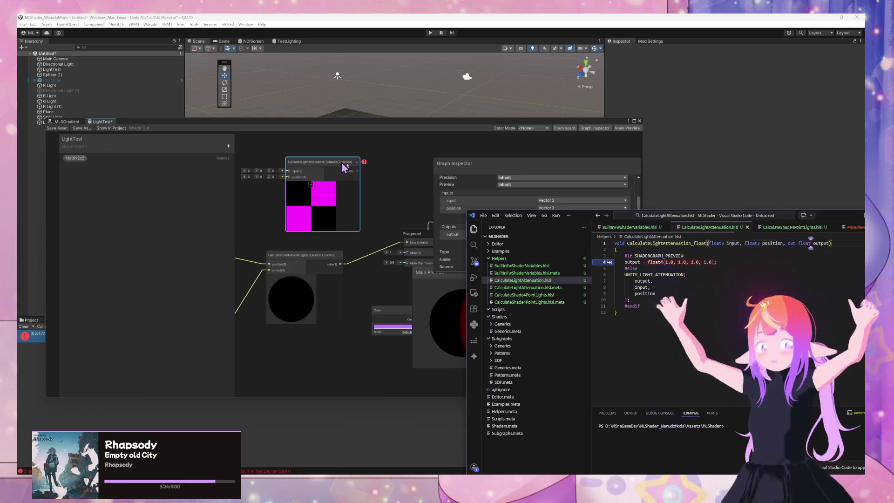
{"action": "left_click", "coordinate": [404, 189]}
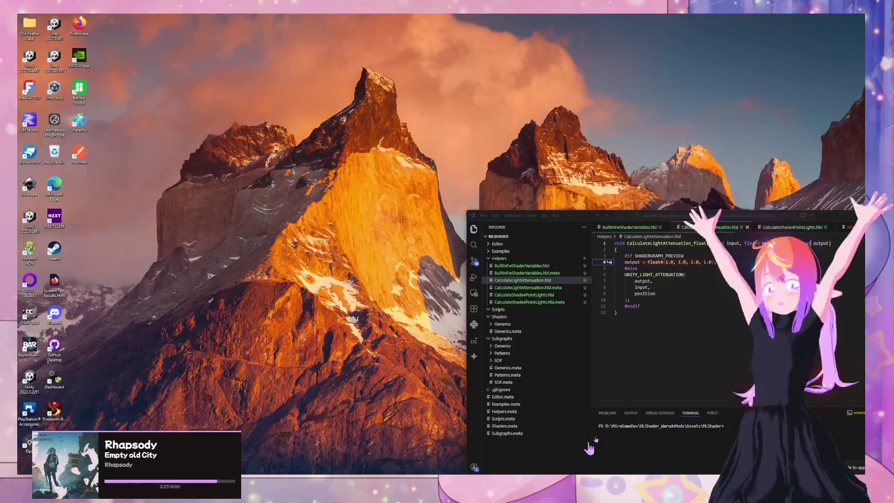
{"action": "left_click", "coordinate": [590, 448]}
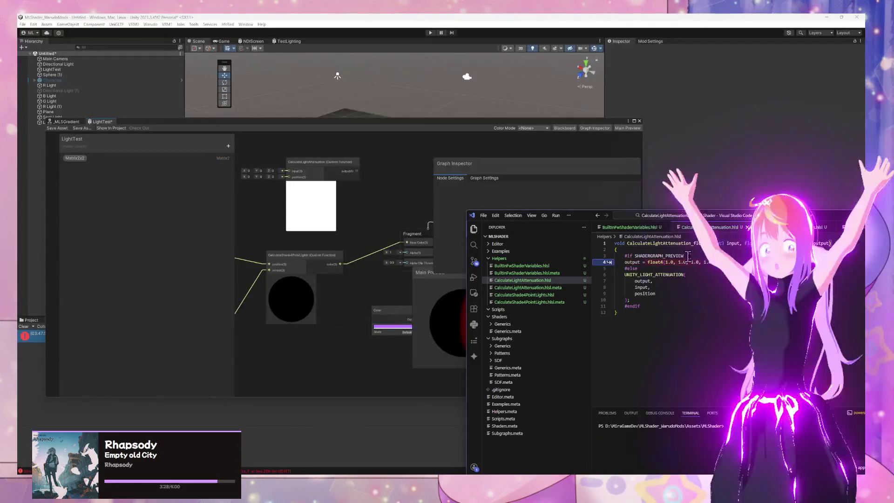
{"action": "key", "text": "ctrl+z"}
{"action": "key", "text": "ctrl+z"}
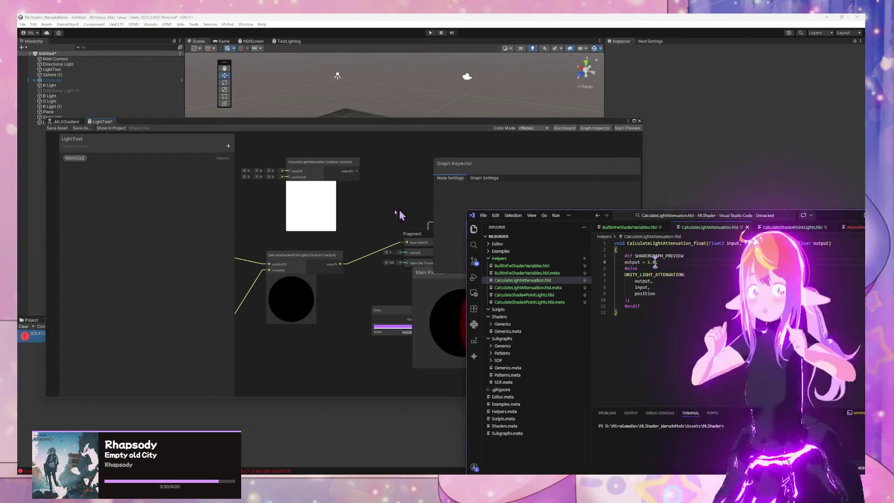
{"action": "left_click", "coordinate": [358, 200]}
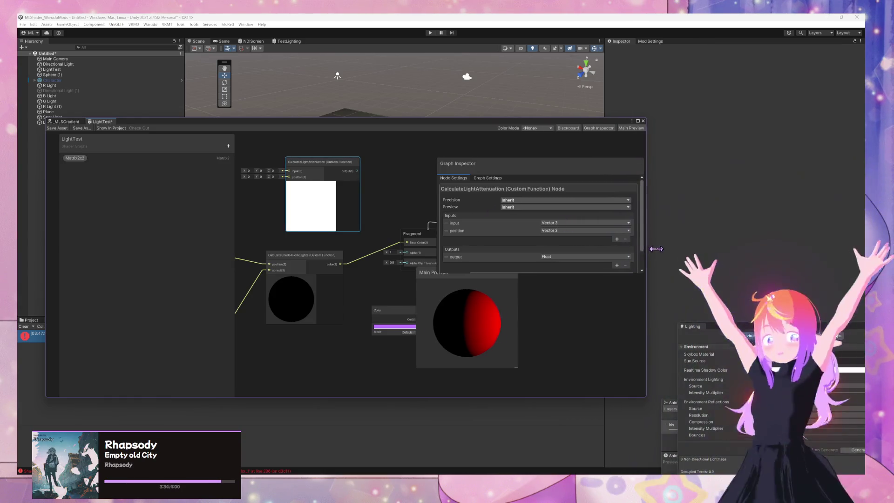
Widen the Shader Graph window and wire CalculateLightAttenuation's output into Fragment Base Color
{"action": "mouse_move", "coordinate": [645, 249]}
{"action": "left_mouse_down"}
{"action": "mouse_move", "coordinate": [736, 250]}
{"action": "mouse_move", "coordinate": [725, 250]}
{"action": "left_mouse_up"}
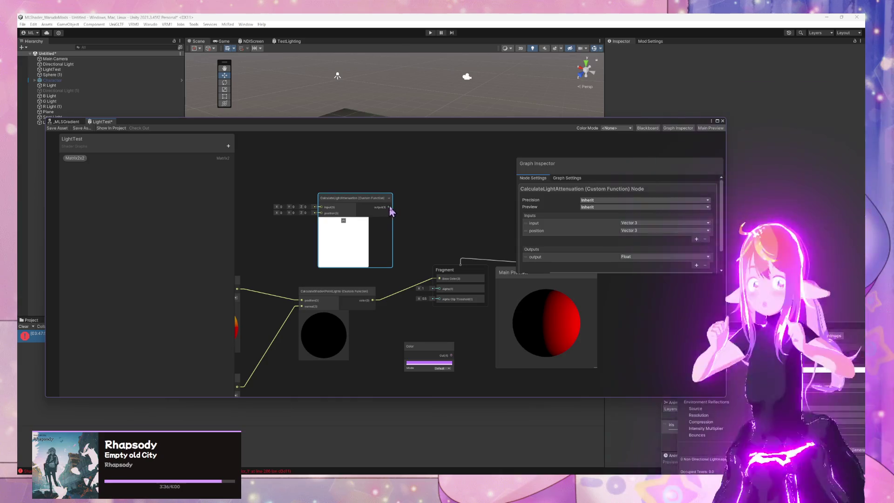
{"action": "left_click_drag", "start_coordinate": [389, 207], "coordinate": [439, 278]}
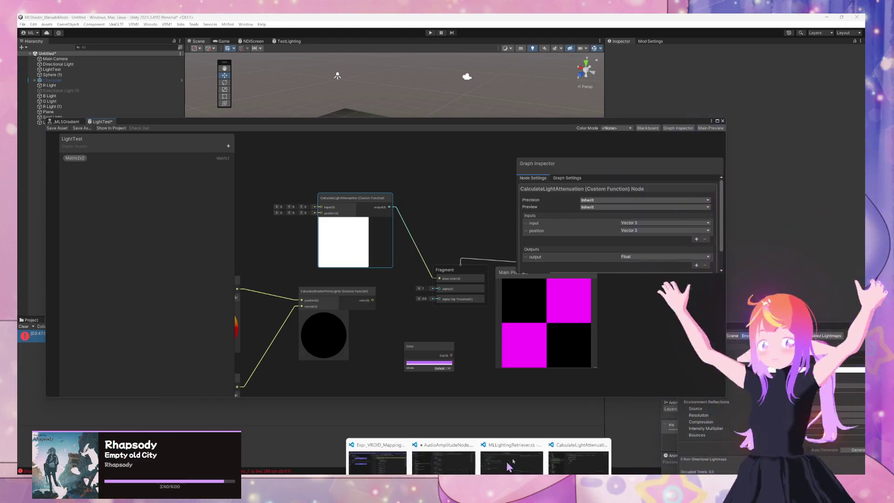
{"action": "left_click", "coordinate": [459, 459]}
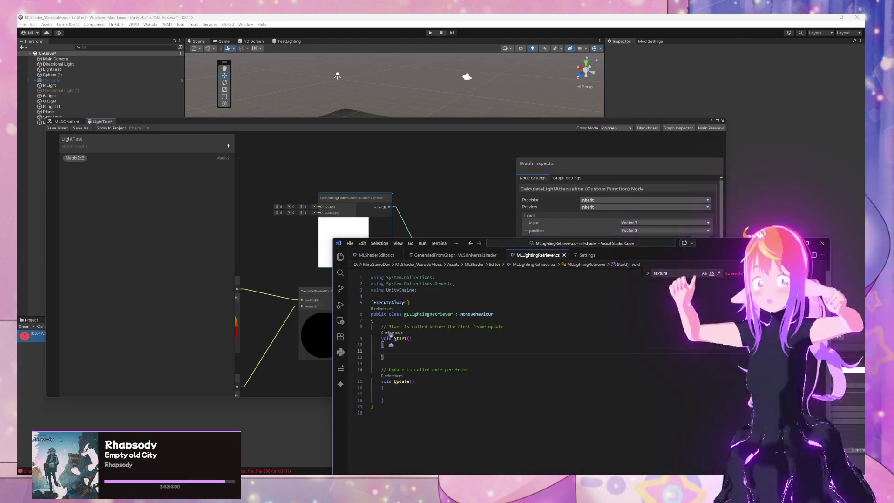
Shorten the preview output on line 4 of CalculateLightAttenuation.hlsl from 1.0 to 1
{"action": "mouse_move", "coordinate": [583, 472]}
{"action": "left_click", "coordinate": [597, 454]}
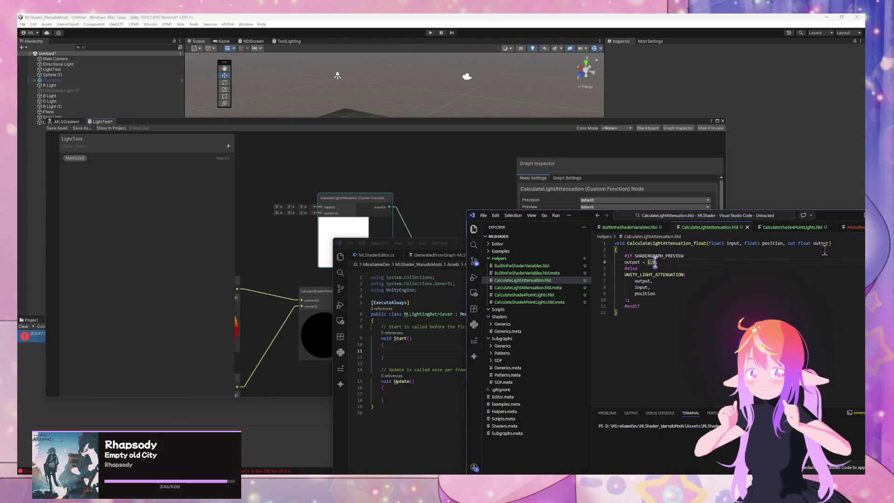
{"action": "key", "text": "BackSpace"}
{"action": "key", "text": "BackSpace"}
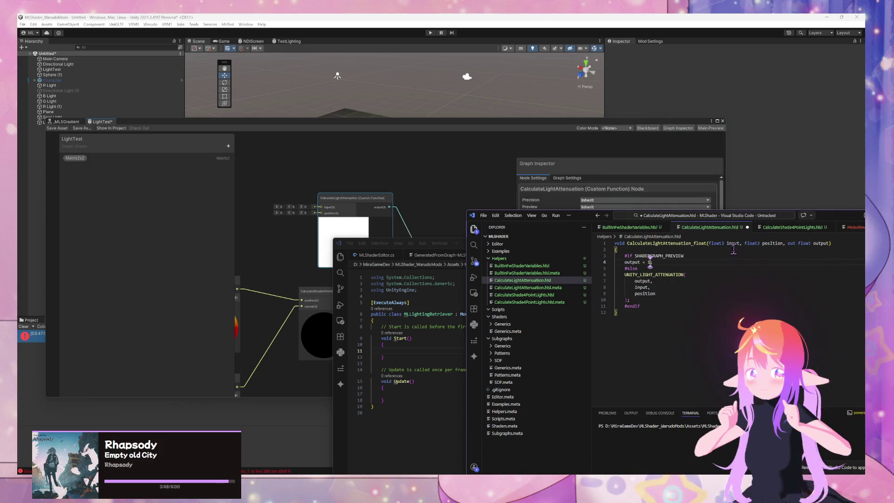
{"action": "type", "text": "10"}
{"action": "left_click", "coordinate": [446, 196]}
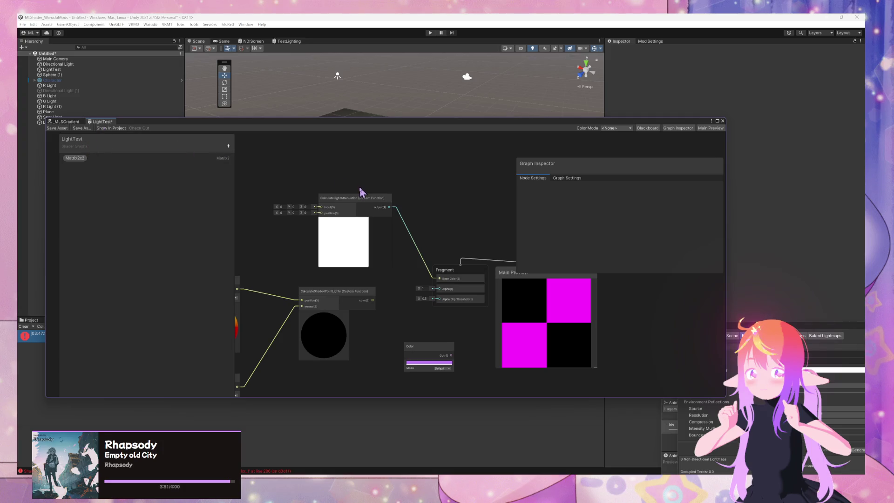
Add a Multiply node fed by the CalculateLightAttenuation output
{"action": "left_click_drag", "start_coordinate": [354, 200], "coordinate": [302, 201]}
{"action": "left_click", "coordinate": [397, 209]}
{"action": "key", "text": "space"}
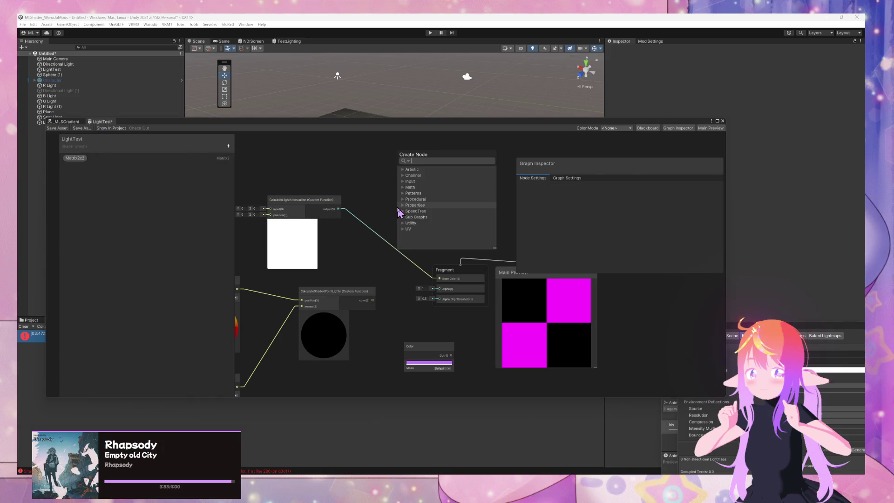
{"action": "left_click", "coordinate": [374, 209]}
{"action": "left_click_drag", "start_coordinate": [343, 211], "coordinate": [372, 214]}
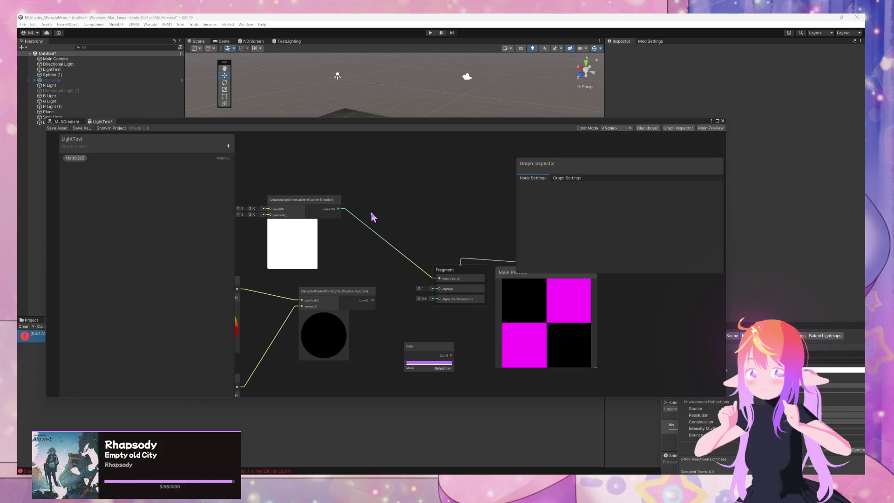
{"action": "type", "text": "mult"}
{"action": "key", "text": "Return"}
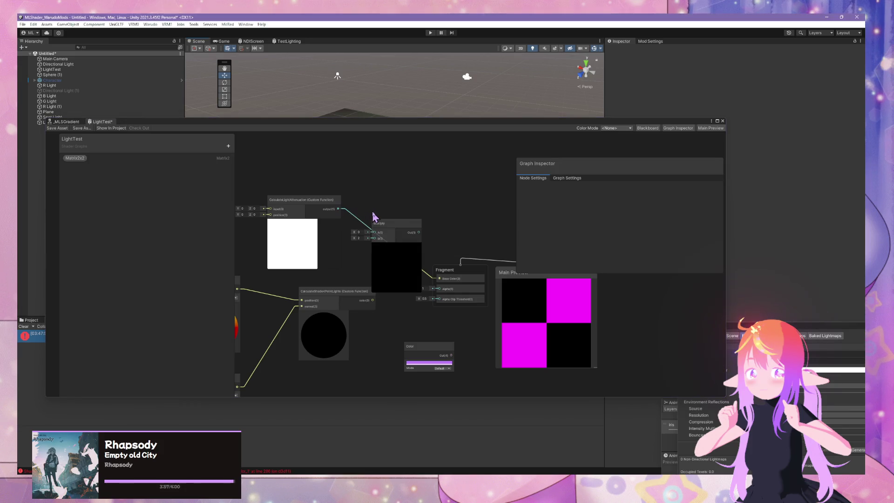
Add a Color node linked to the Multiply node and set its colour to white
{"action": "mouse_move", "coordinate": [392, 229]}
{"action": "left_mouse_down"}
{"action": "mouse_move", "coordinate": [420, 190]}
{"action": "mouse_move", "coordinate": [366, 222]}
{"action": "mouse_move", "coordinate": [360, 241]}
{"action": "left_mouse_up"}
{"action": "type", "text": "colo"}
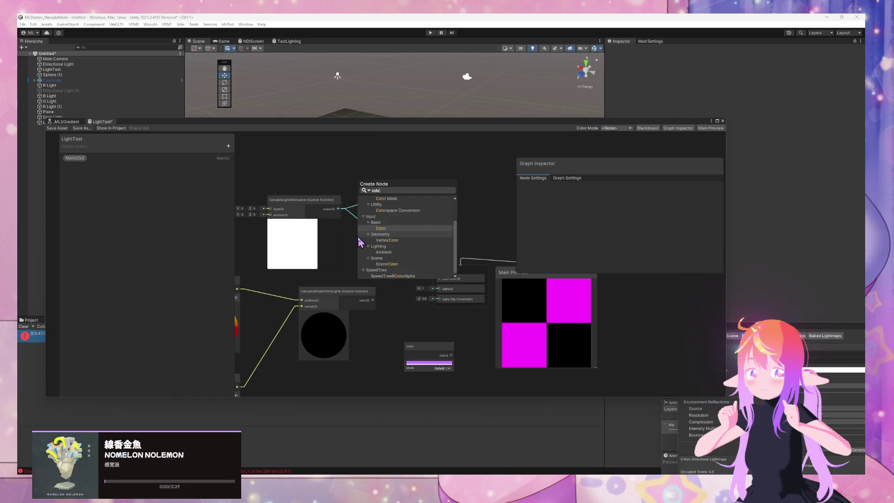
{"action": "key", "text": "Return"}
{"action": "left_click", "coordinate": [398, 265]}
{"action": "mouse_move", "coordinate": [442, 310]}
{"action": "left_mouse_down"}
{"action": "mouse_move", "coordinate": [450, 306]}
{"action": "mouse_move", "coordinate": [391, 278]}
{"action": "mouse_move", "coordinate": [370, 365]}
{"action": "mouse_move", "coordinate": [382, 275]}
{"action": "mouse_move", "coordinate": [372, 261]}
{"action": "left_mouse_up"}
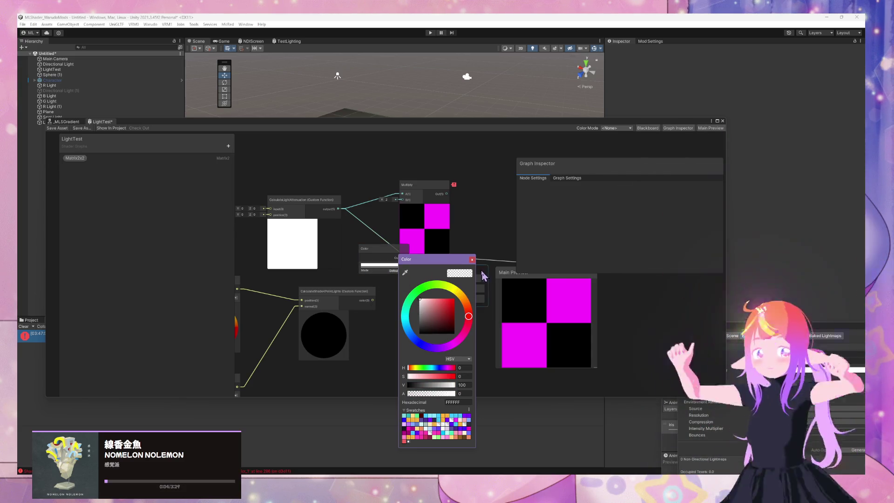
{"action": "left_click", "coordinate": [483, 276]}
Wire Color into Multiply input B and Multiply Out into Fragment Base Color, then tidy the layout
{"action": "left_click", "coordinate": [407, 217]}
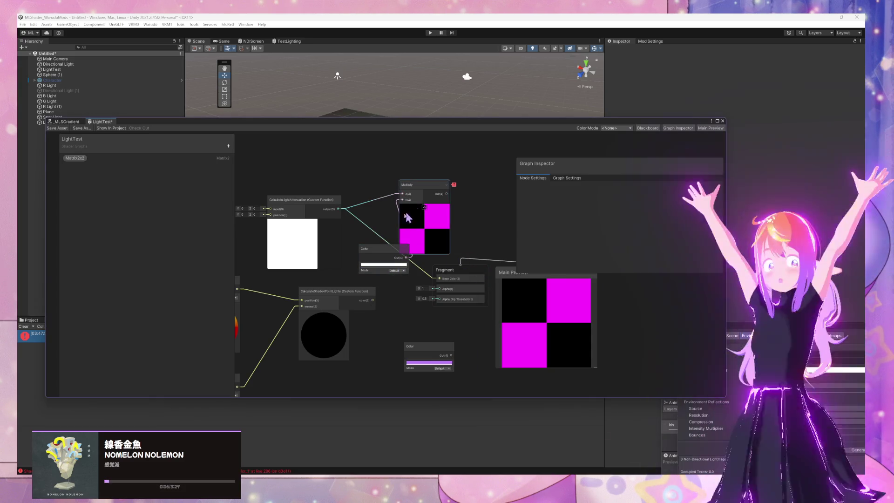
{"action": "left_click_drag", "start_coordinate": [445, 258], "coordinate": [440, 278]}
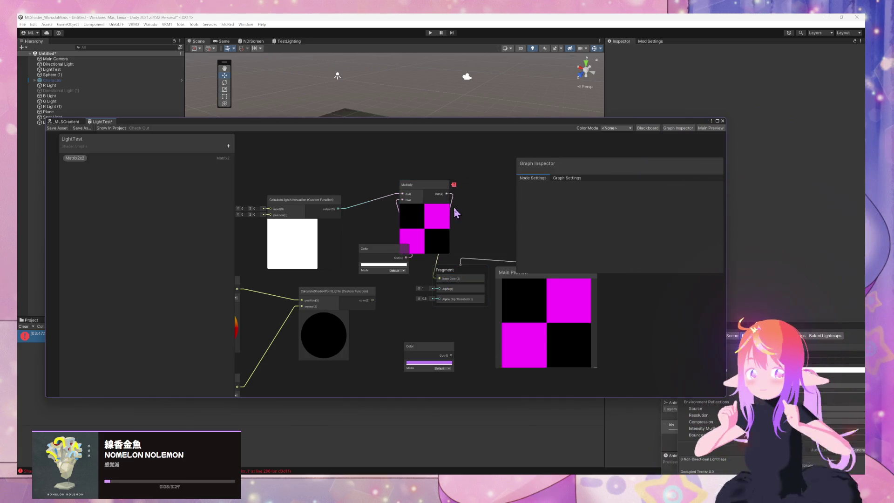
{"action": "mouse_move", "coordinate": [454, 186]}
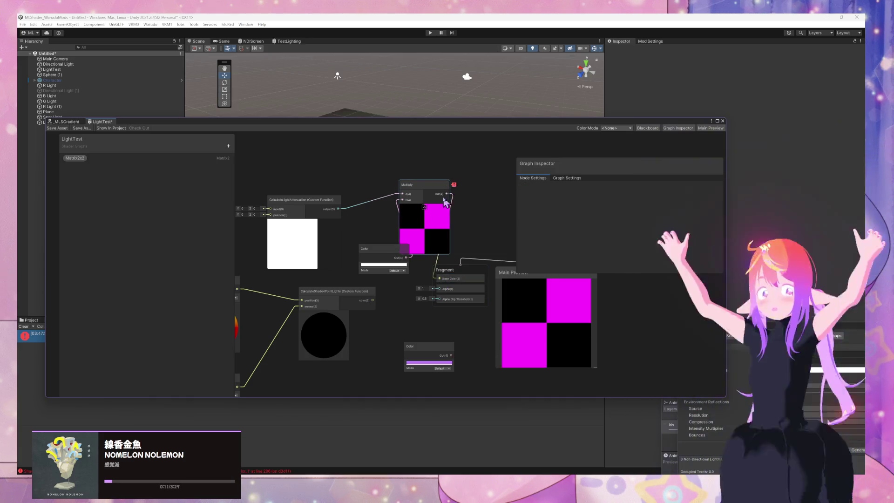
{"action": "left_click_drag", "start_coordinate": [369, 250], "coordinate": [327, 261]}
{"action": "mouse_move", "coordinate": [326, 210]}
{"action": "left_mouse_down"}
{"action": "mouse_move", "coordinate": [360, 189]}
{"action": "mouse_move", "coordinate": [295, 181]}
{"action": "left_mouse_up"}
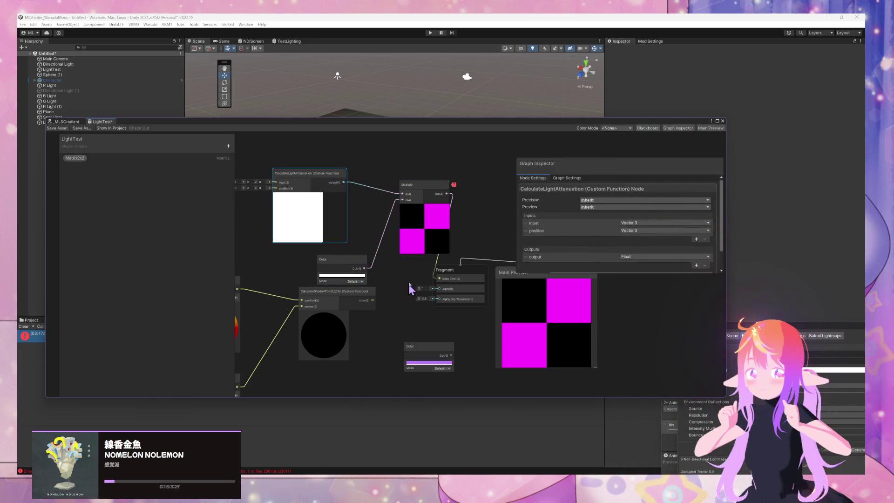
Save the LightTest shader graph asset and move the window to uncover the scene
{"action": "left_click", "coordinate": [57, 128]}
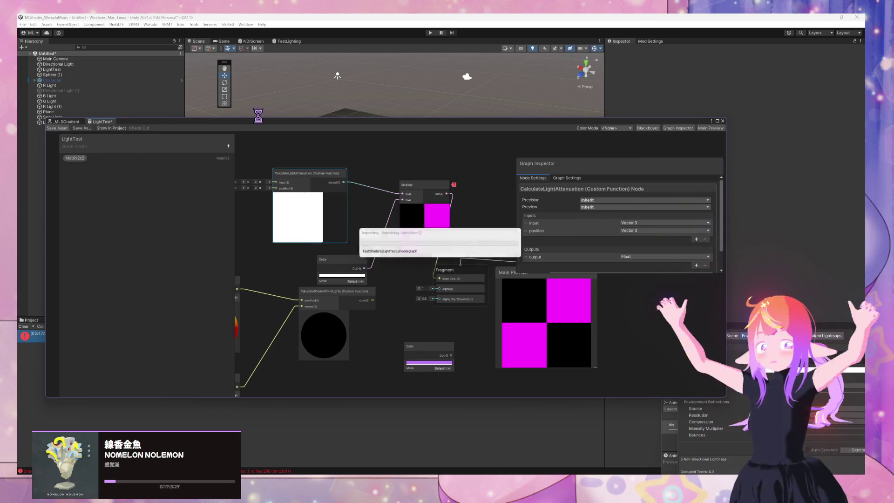
{"action": "mouse_move", "coordinate": [258, 118]}
{"action": "left_mouse_down"}
{"action": "mouse_move", "coordinate": [525, 241]}
{"action": "mouse_move", "coordinate": [319, 151]}
{"action": "left_mouse_up"}
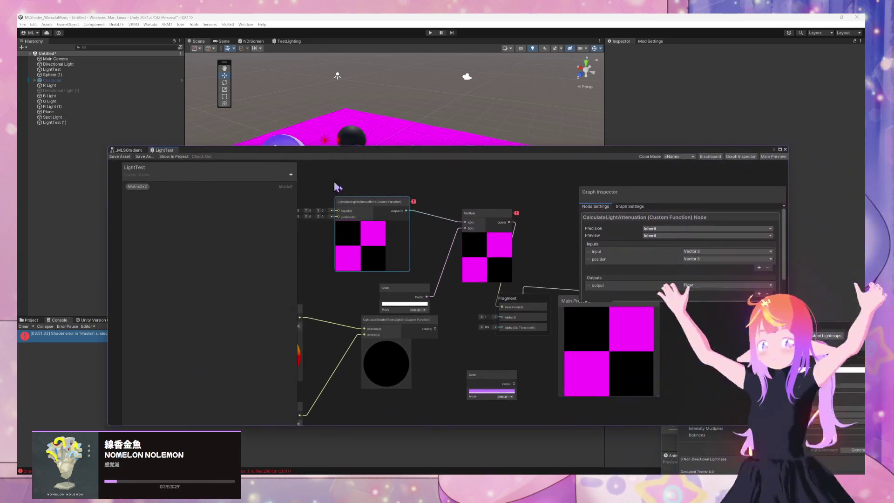
{"action": "mouse_move", "coordinate": [413, 203]}
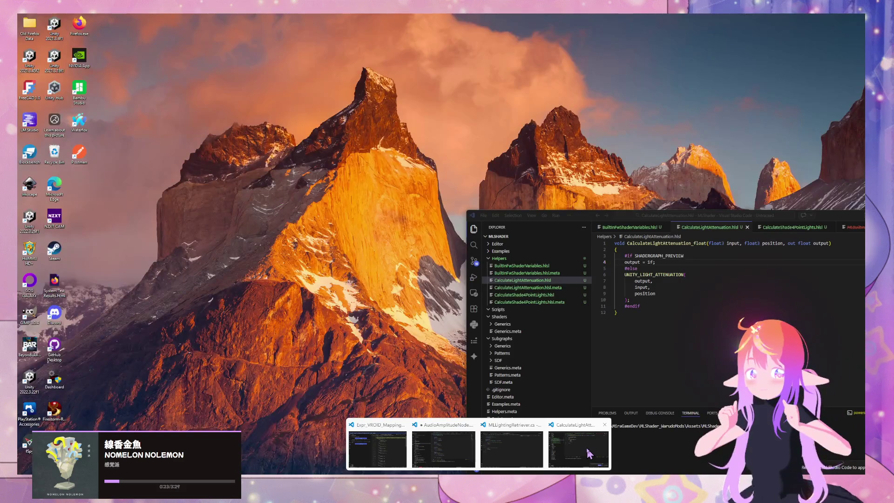
Restore the preview output to 1.0 in CalculateLightAttenuation.hlsl, clearing the node's syntax error
{"action": "left_click", "coordinate": [586, 446]}
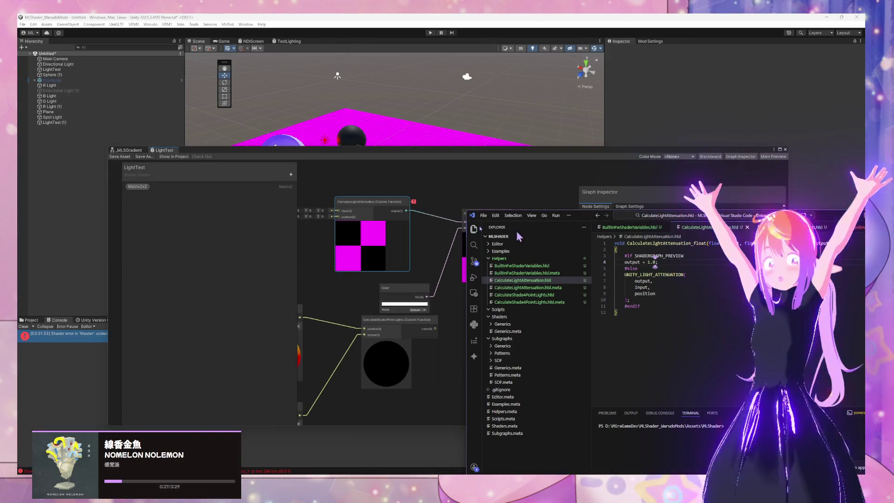
{"action": "left_click", "coordinate": [415, 188]}
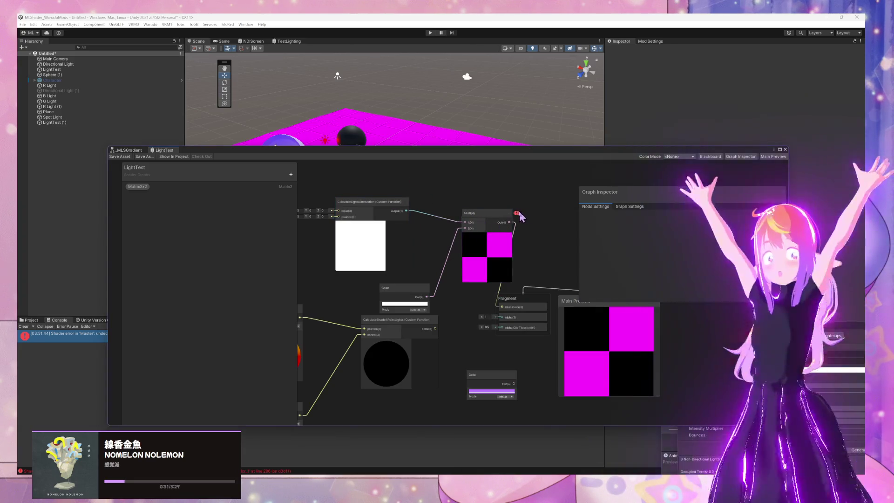
Delete the Multiply node, and test-wire CalculateLightAttenuation into Base Color before removing that wire
{"action": "left_click", "coordinate": [474, 215]}
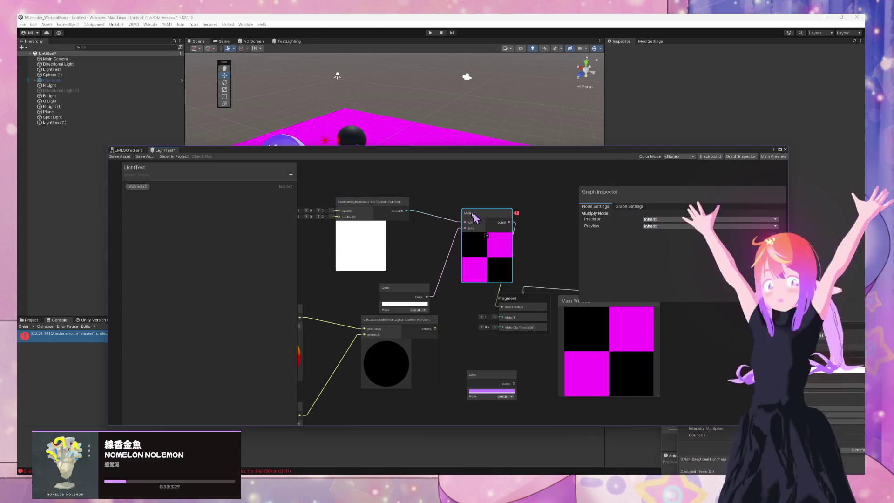
{"action": "key", "text": "Delete"}
{"action": "mouse_move", "coordinate": [406, 210]}
{"action": "left_mouse_down"}
{"action": "mouse_move", "coordinate": [430, 240]}
{"action": "mouse_move", "coordinate": [433, 303]}
{"action": "mouse_move", "coordinate": [451, 279]}
{"action": "mouse_move", "coordinate": [502, 307]}
{"action": "left_mouse_up"}
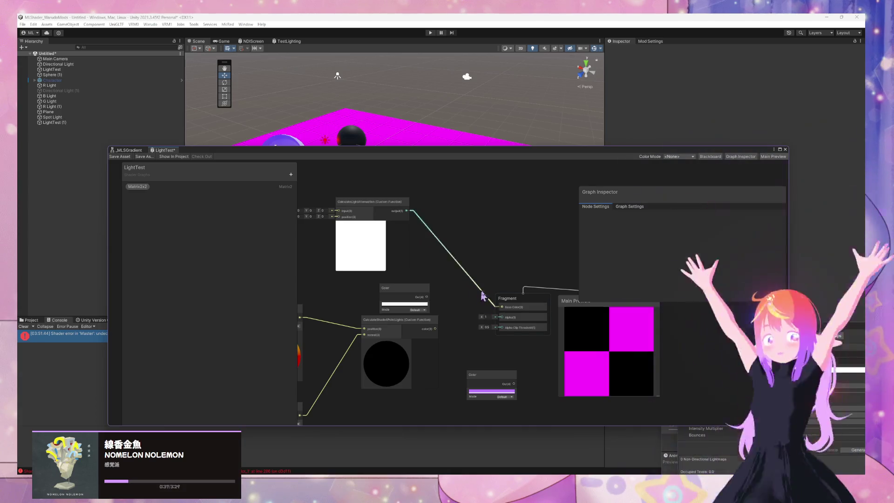
{"action": "left_click", "coordinate": [447, 251]}
{"action": "key", "text": "Delete"}
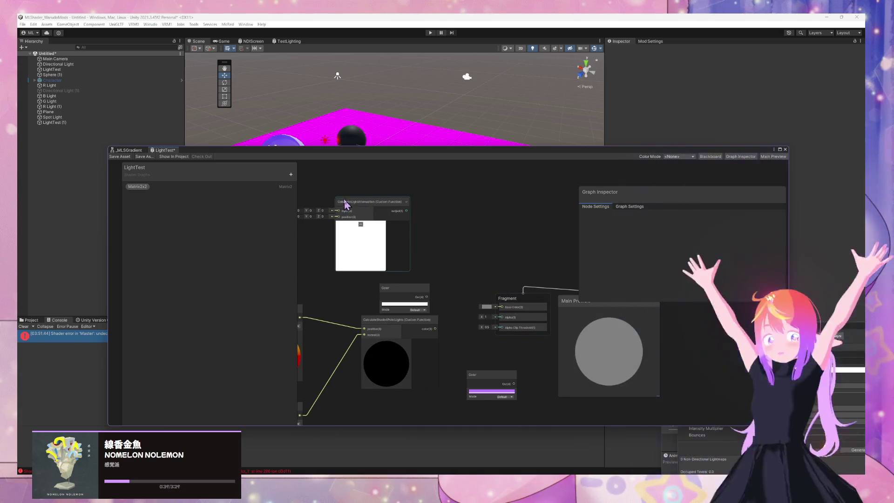
Place the Color node beside CalculateLightAttenuation, wire it into its first input, and set it to magenta (FF00EA)
{"action": "left_click_drag", "start_coordinate": [447, 244], "coordinate": [523, 270]}
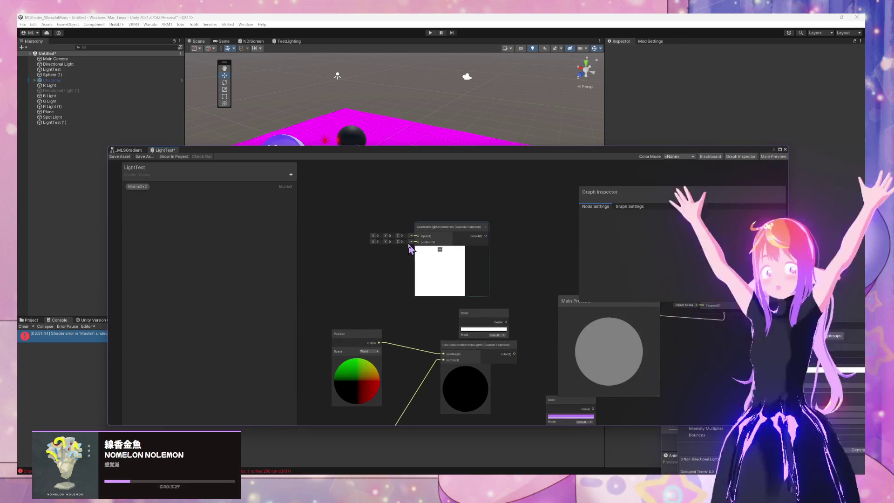
{"action": "mouse_move", "coordinate": [499, 328]}
{"action": "left_mouse_down"}
{"action": "mouse_move", "coordinate": [394, 273]}
{"action": "mouse_move", "coordinate": [355, 270]}
{"action": "left_mouse_up"}
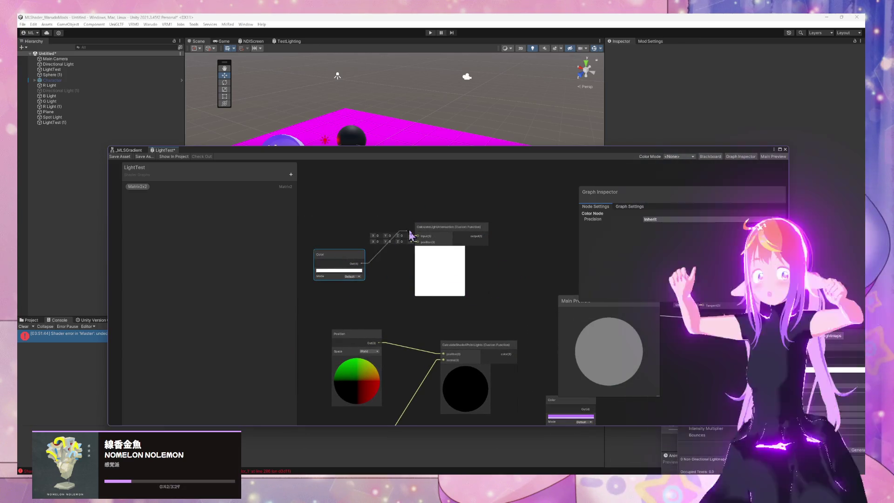
{"action": "left_click_drag", "start_coordinate": [411, 235], "coordinate": [418, 236]}
{"action": "left_click", "coordinate": [339, 270]}
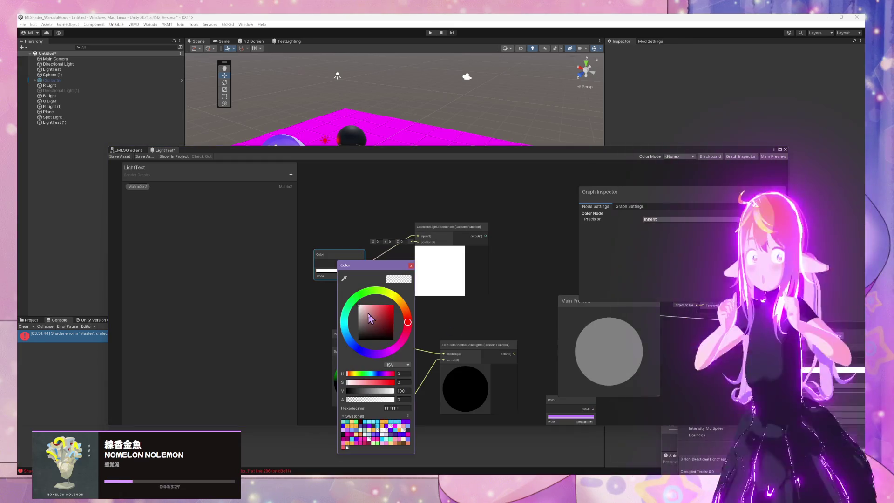
{"action": "mouse_move", "coordinate": [370, 318]}
{"action": "left_mouse_down"}
{"action": "mouse_move", "coordinate": [395, 303]}
{"action": "mouse_move", "coordinate": [409, 330]}
{"action": "mouse_move", "coordinate": [396, 350]}
{"action": "mouse_move", "coordinate": [400, 340]}
{"action": "left_mouse_up"}
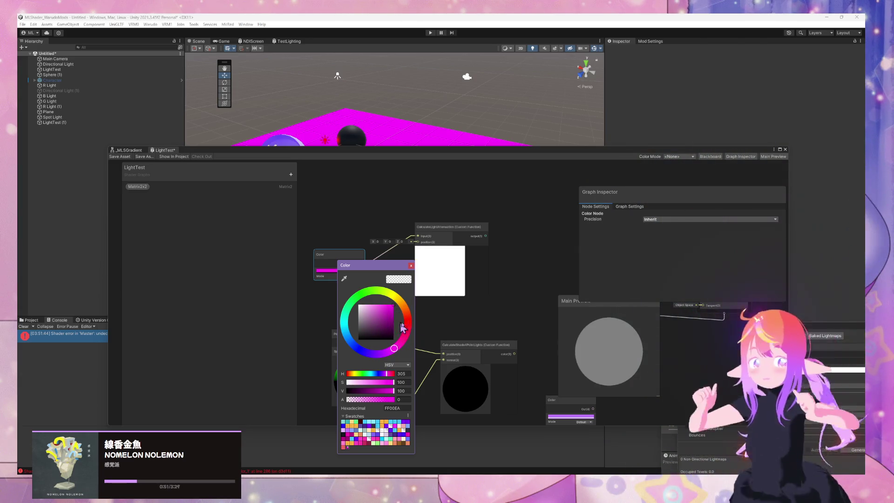
{"action": "left_click", "coordinate": [411, 266]}
Connect Position to CalculateLightAttenuation's position input, then test-wire and remove a Base Color link
{"action": "left_click", "coordinate": [364, 343]}
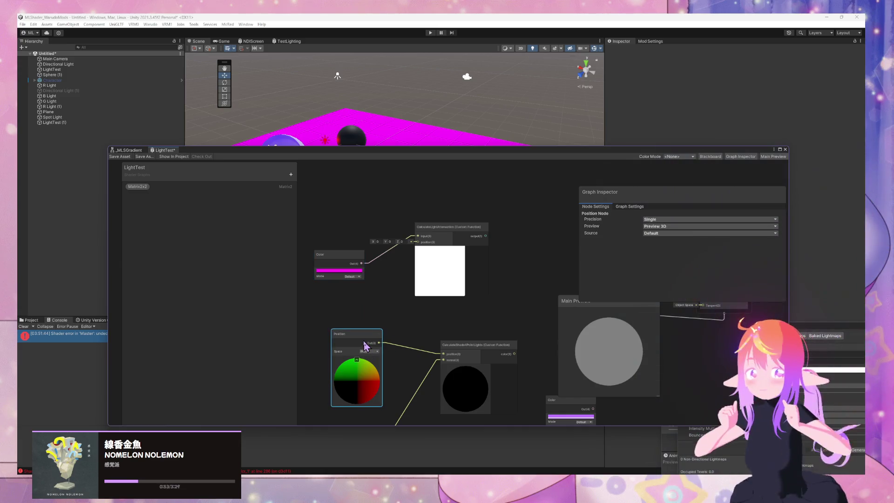
{"action": "left_click_drag", "start_coordinate": [406, 261], "coordinate": [418, 242]}
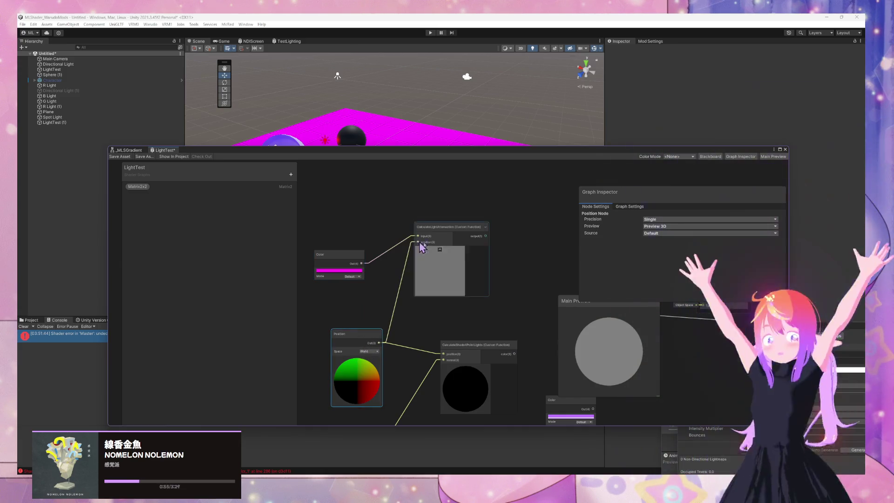
{"action": "left_click_drag", "start_coordinate": [484, 244], "coordinate": [412, 252]}
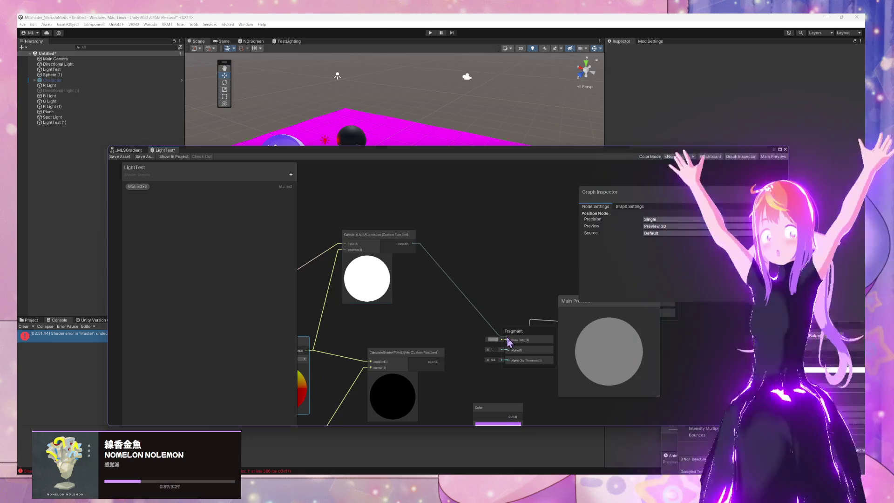
{"action": "left_click_drag", "start_coordinate": [509, 343], "coordinate": [509, 341]}
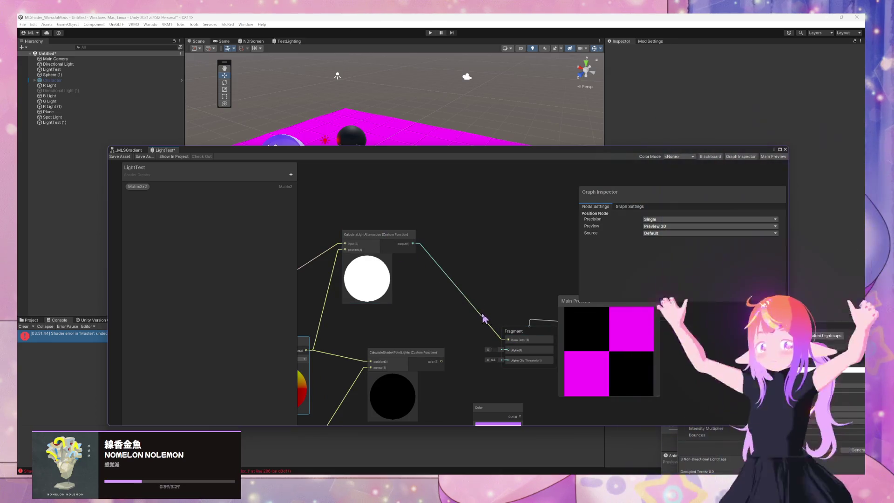
{"action": "left_click", "coordinate": [440, 270]}
{"action": "key", "text": "Delete"}
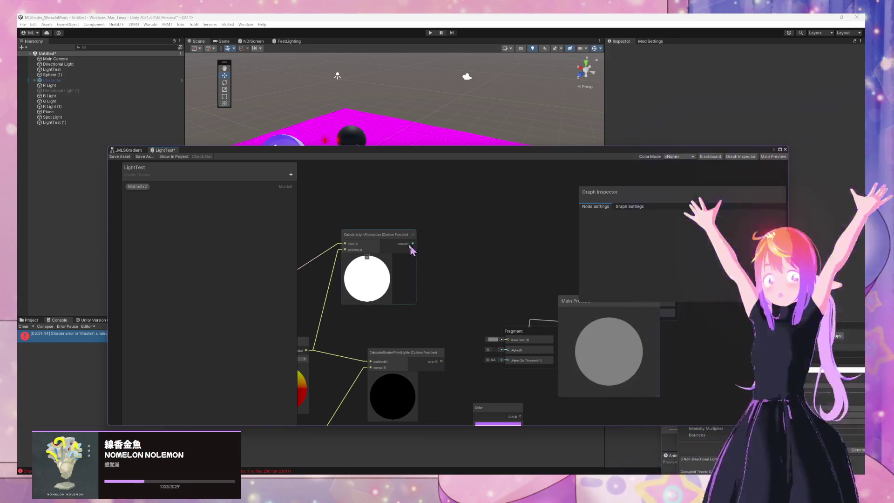
Nudge CalculateLightAttenuation into place and change the Color node's colour to green
{"action": "left_click_drag", "start_coordinate": [433, 238], "coordinate": [506, 238]}
{"action": "left_click_drag", "start_coordinate": [449, 238], "coordinate": [460, 233]}
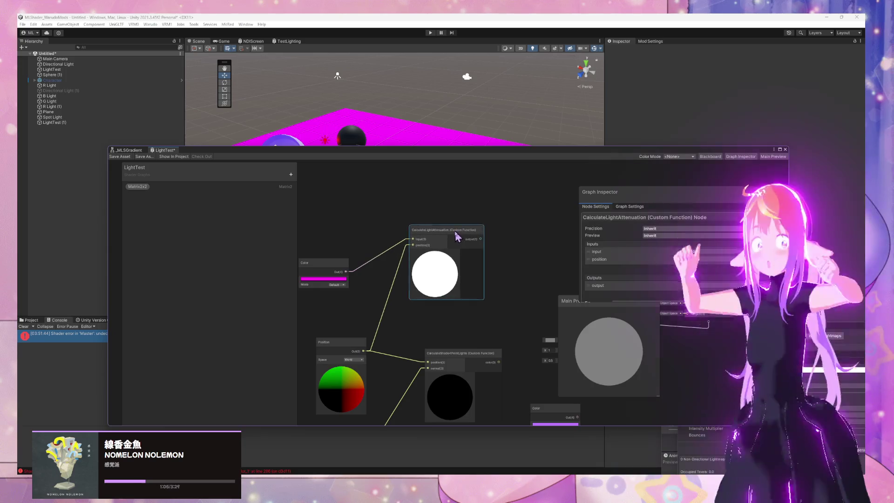
{"action": "key", "text": "space"}
{"action": "type", "text": "atten"}
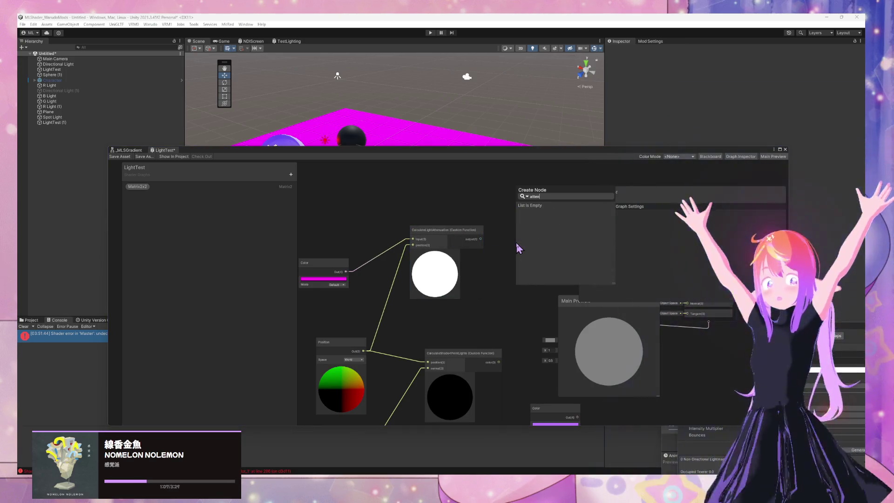
{"action": "key", "text": "BackSpace"}
{"action": "key", "text": "BackSpace"}
{"action": "key", "text": "BackSpace"}
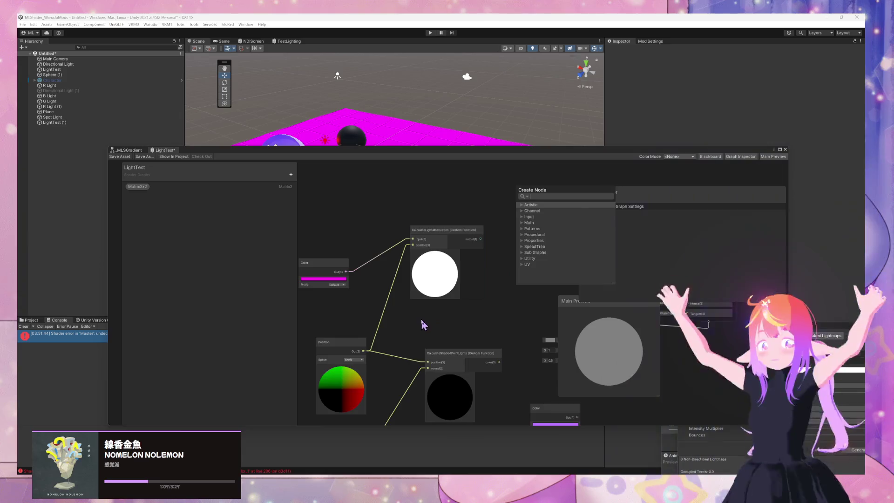
{"action": "key", "text": "Escape"}
{"action": "left_click", "coordinate": [335, 276]}
{"action": "left_click_drag", "start_coordinate": [393, 328], "coordinate": [378, 310]}
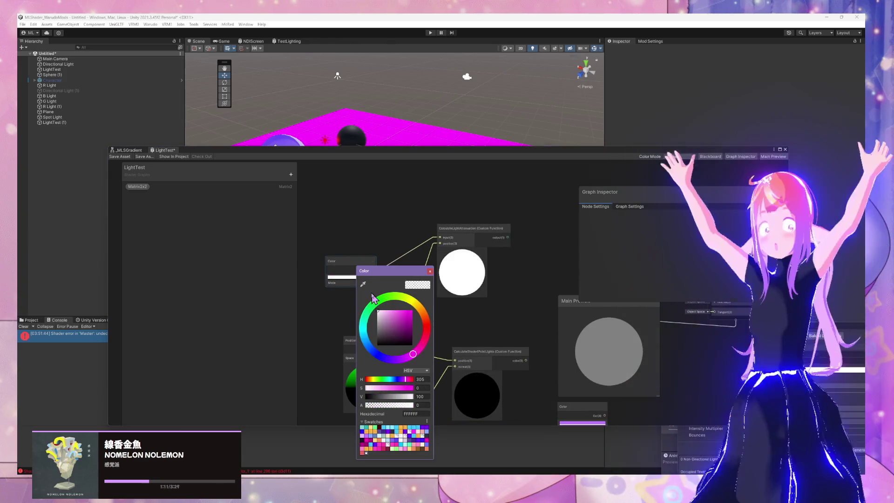
{"action": "left_click", "coordinate": [374, 298]}
{"action": "left_click", "coordinate": [499, 326]}
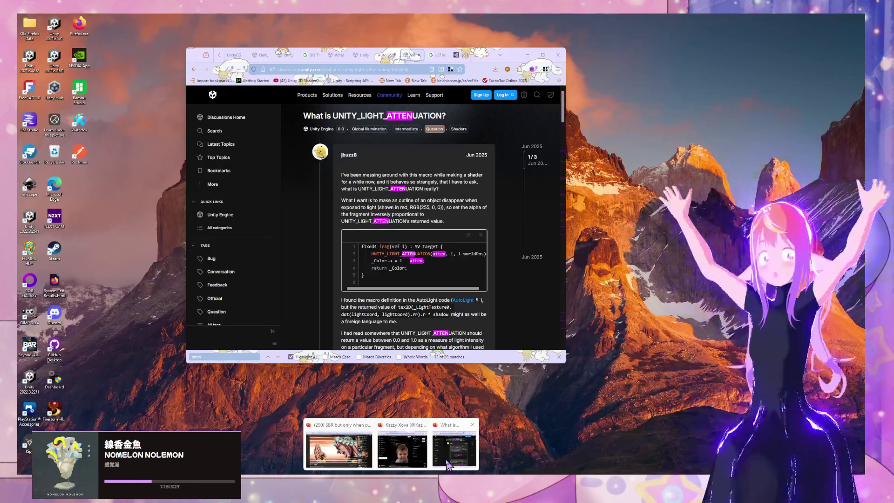
Read the Unity Discussions thread 'What is UNITY_LIGHT_ATTENUATION?' in Firefox
{"action": "left_click", "coordinate": [448, 464]}
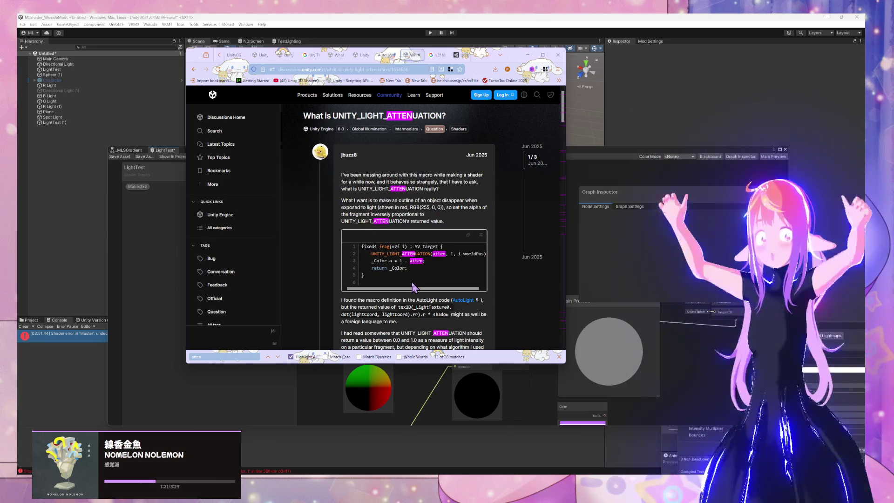
{"action": "scroll", "coordinate": [447, 255], "scroll_direction": "down", "scroll_amount": 3}
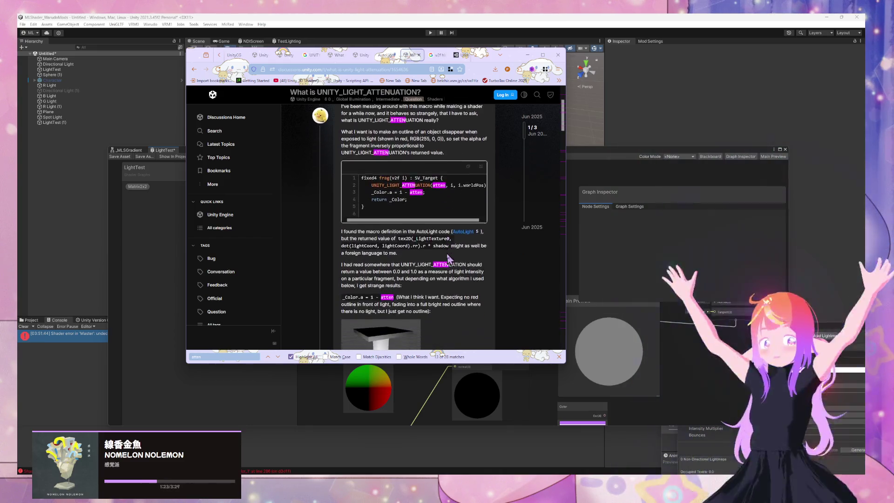
{"action": "scroll", "coordinate": [448, 254], "scroll_direction": "up", "scroll_amount": 3}
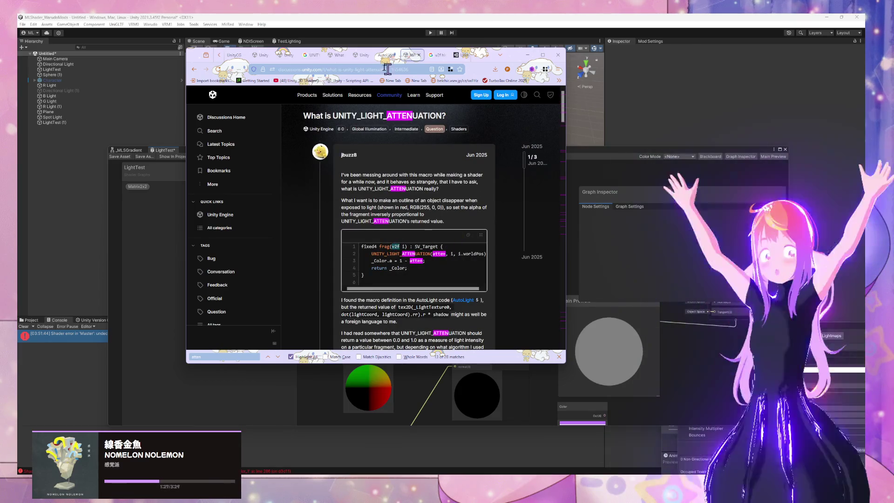
Search Google for 'v2f hlsl unity' and expand the AI overview
{"action": "left_click", "coordinate": [437, 59]}
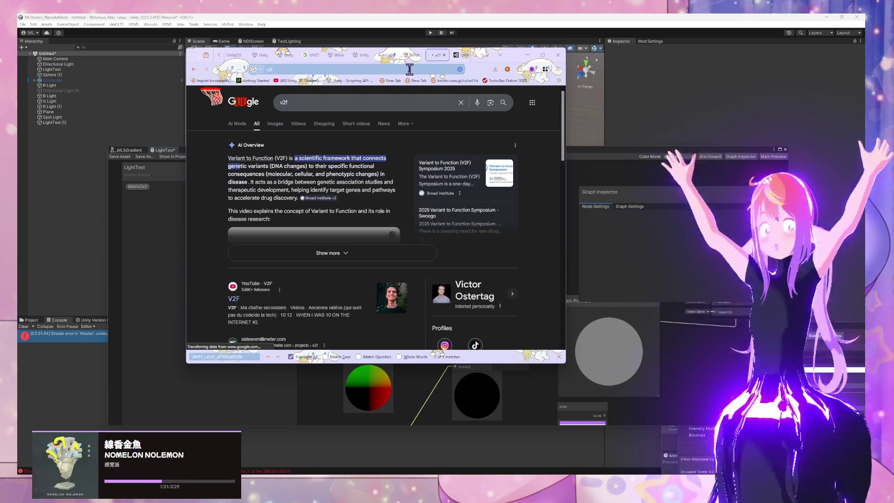
{"action": "left_click", "coordinate": [289, 101]}
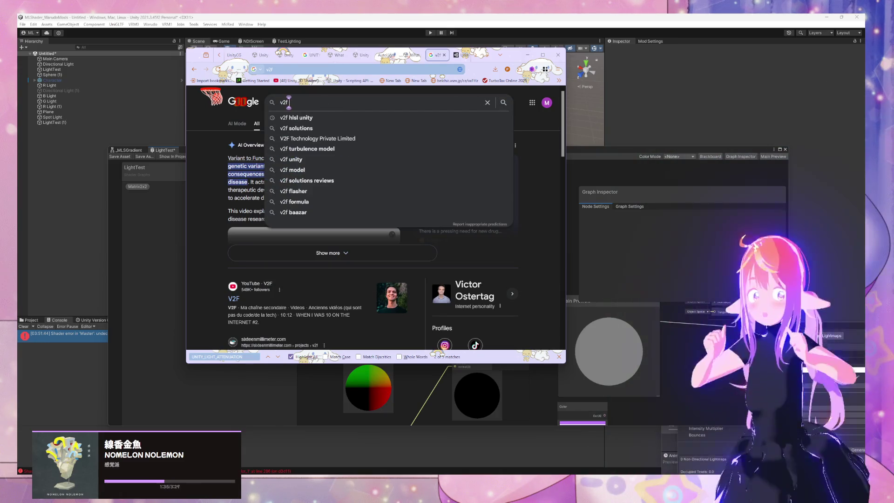
{"action": "left_click", "coordinate": [296, 117]}
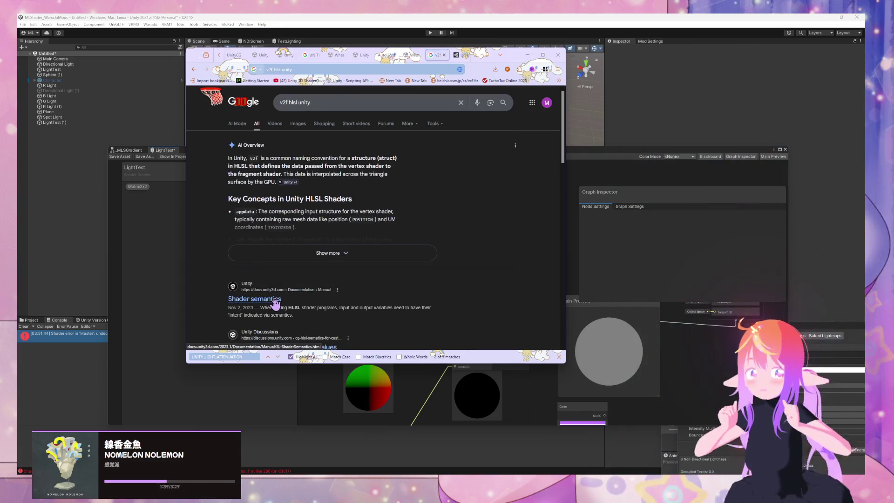
{"action": "left_click", "coordinate": [326, 253]}
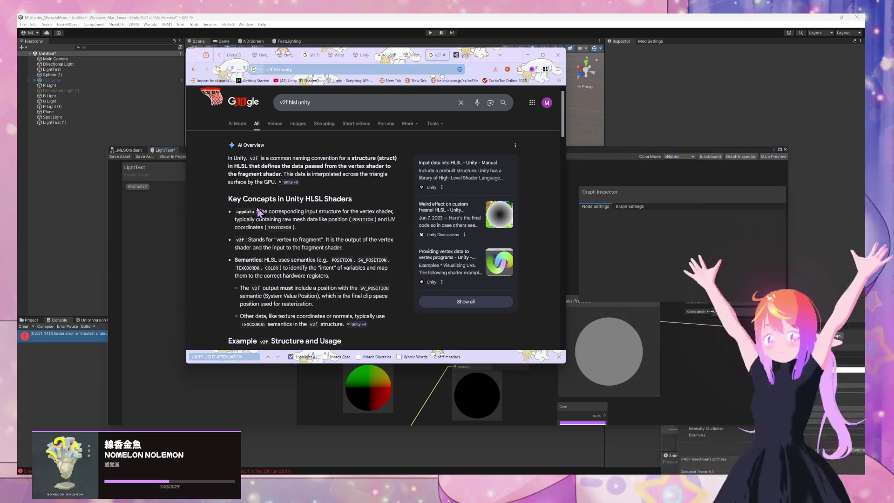
Check the Fragment node in Shader Graph, then bring CalculateLightAttenuation.hlsl forward in VS Code
{"action": "left_click", "coordinate": [405, 374]}
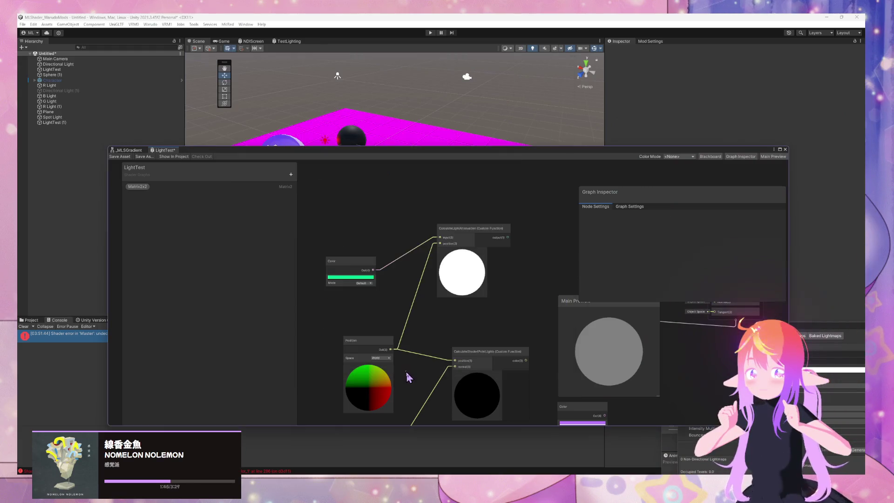
{"action": "mouse_move", "coordinate": [534, 305]}
{"action": "left_mouse_down"}
{"action": "mouse_move", "coordinate": [395, 273]}
{"action": "mouse_move", "coordinate": [459, 302]}
{"action": "left_mouse_up"}
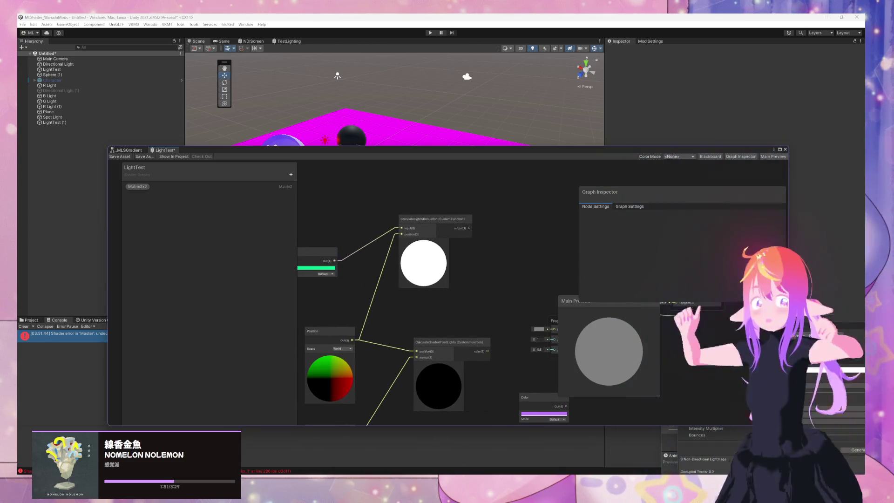
{"action": "mouse_move", "coordinate": [579, 447]}
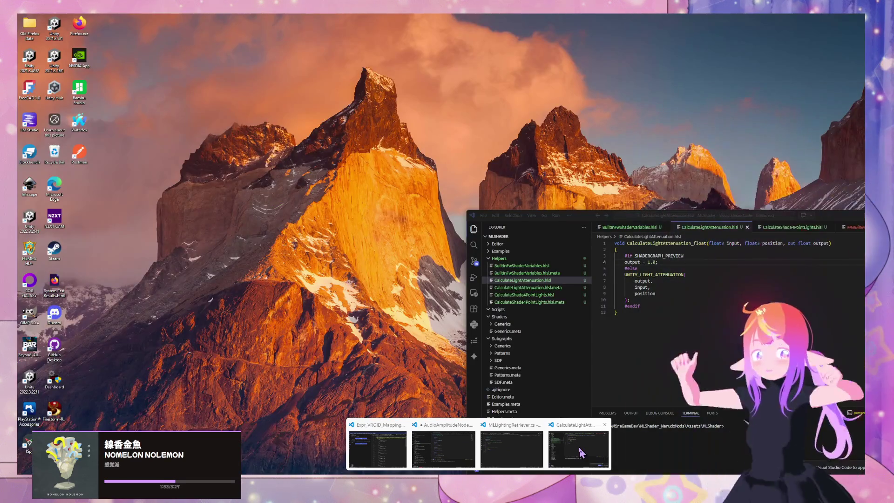
{"action": "left_click", "coordinate": [579, 447]}
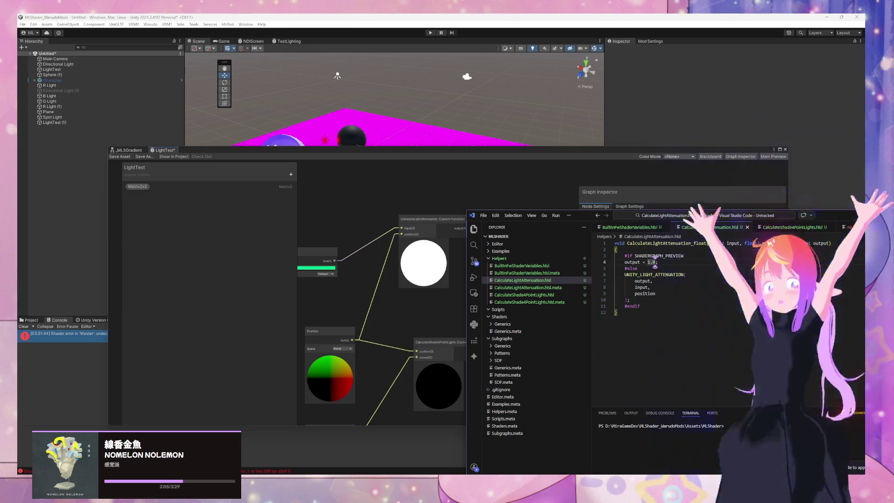
Open AutoLight.cginc in Firefox and select UNITY_SHADOW_ATTENUATION in the UNITY_LIGHT_ATTENUATION macro definition
{"action": "mouse_move", "coordinate": [391, 473]}
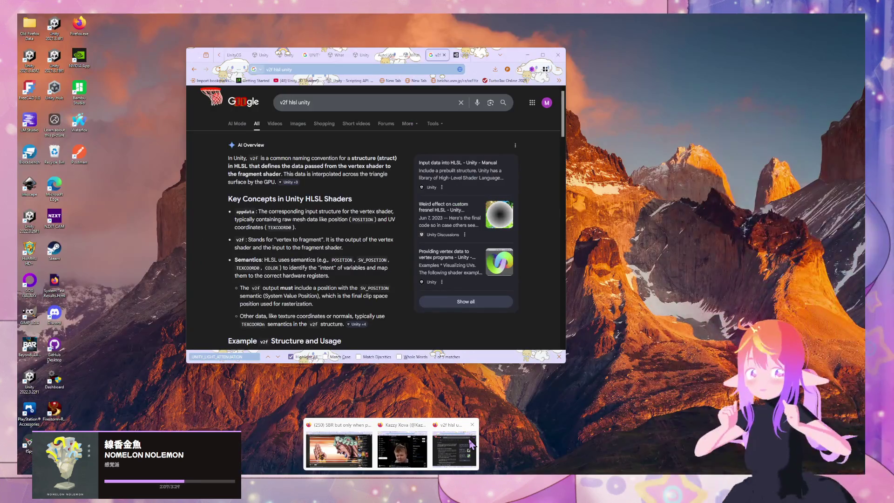
{"action": "left_click", "coordinate": [471, 444]}
{"action": "left_click", "coordinate": [366, 55]}
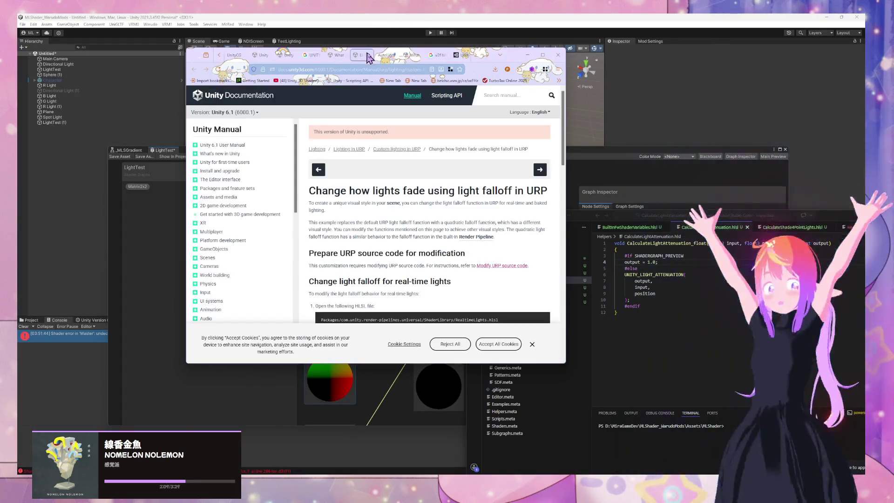
{"action": "left_click", "coordinate": [381, 58]}
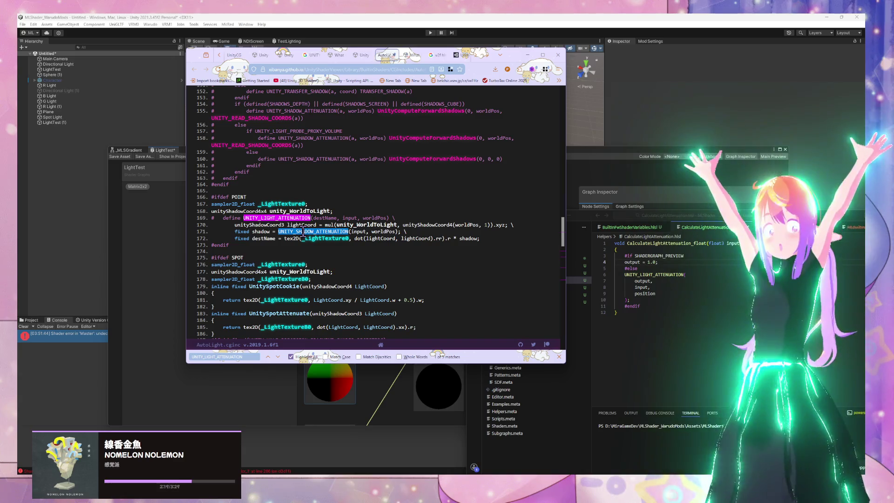
{"action": "double_click", "coordinate": [303, 231]}
Make the HLSL #else branch assign output = UNITY_LIGHT_ATTENUATION(input, position)
{"action": "left_click", "coordinate": [664, 282]}
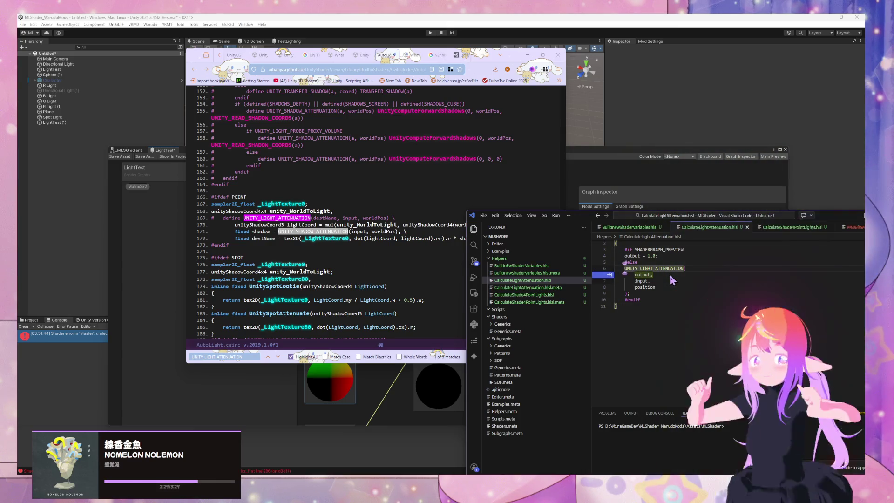
{"action": "scroll", "coordinate": [673, 279], "scroll_direction": "up", "scroll_amount": 1}
{"action": "type", "text": "o"}
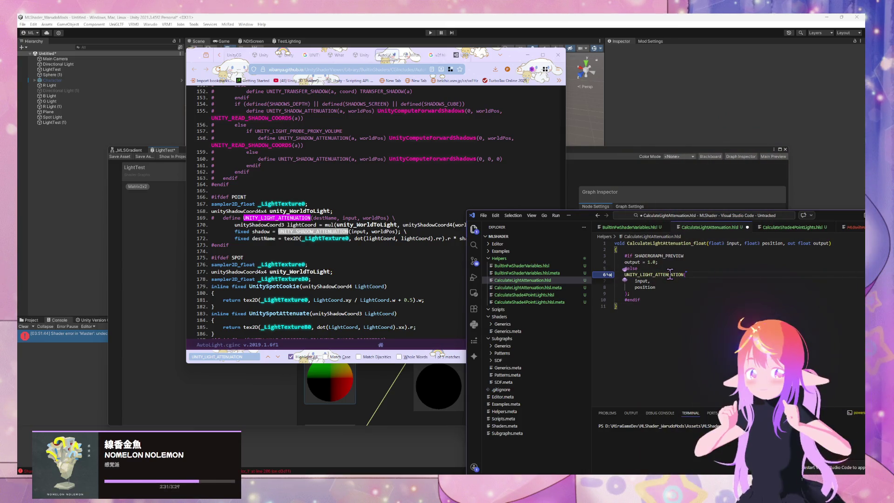
{"action": "key", "text": "BackSpace"}
{"action": "type", "text": "="}
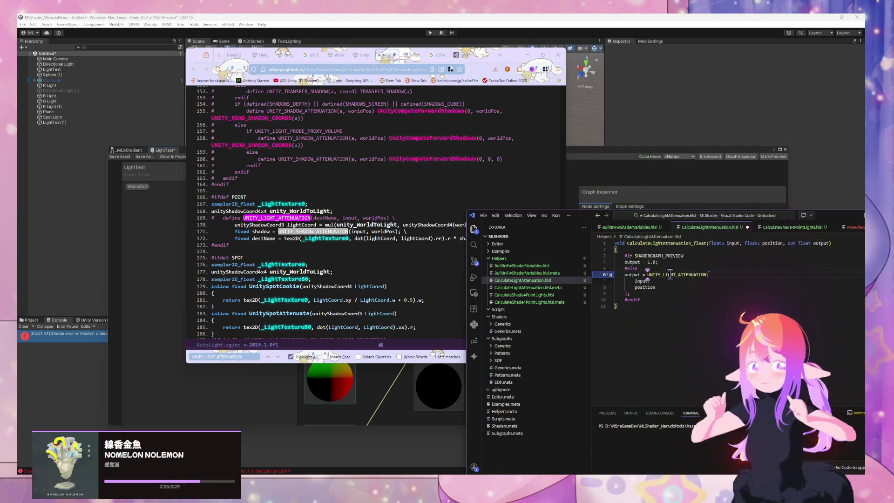
Connect the CalculateLightAttenuation output to Fragment Base Color
{"action": "left_click", "coordinate": [588, 169]}
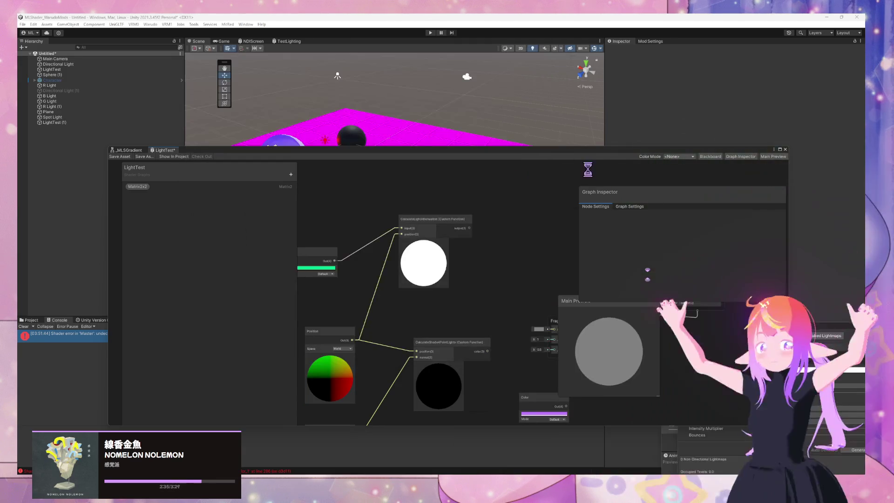
{"action": "left_click", "coordinate": [447, 226]}
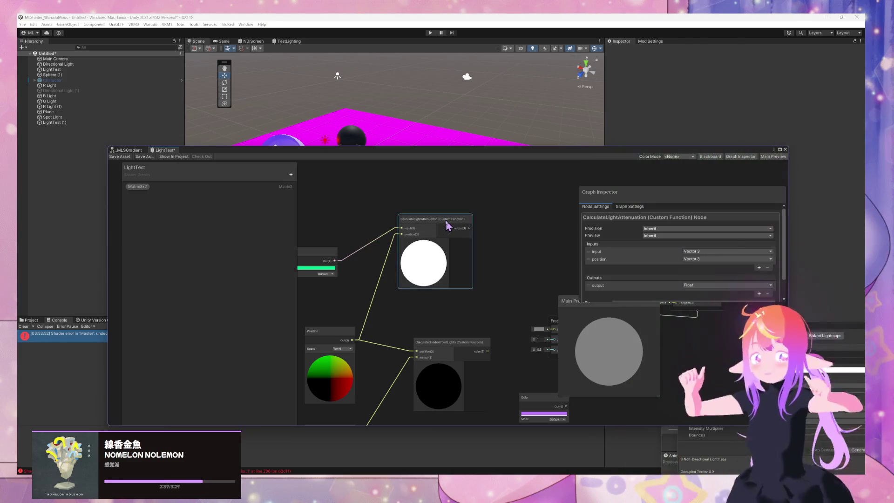
{"action": "left_click_drag", "start_coordinate": [372, 264], "coordinate": [388, 264]}
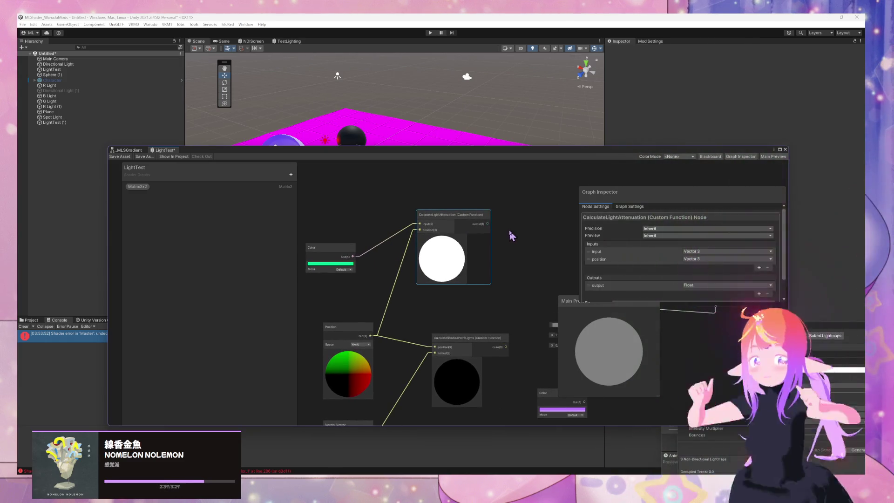
{"action": "left_click_drag", "start_coordinate": [512, 236], "coordinate": [421, 223]}
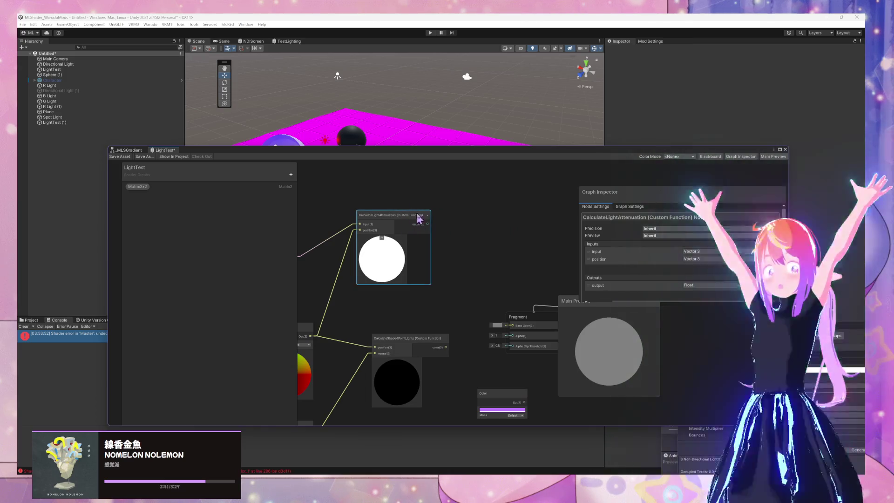
{"action": "left_click_drag", "start_coordinate": [517, 332], "coordinate": [513, 326]}
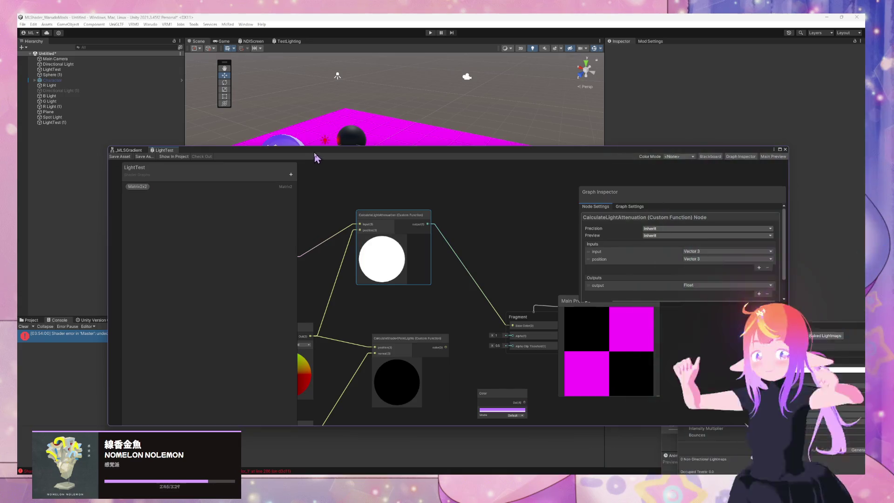
Rearrange the Shader Graph window, select the Plane, and reposition the Main Preview panel
{"action": "mouse_move", "coordinate": [330, 153]}
{"action": "left_mouse_down"}
{"action": "mouse_move", "coordinate": [574, 184]}
{"action": "mouse_move", "coordinate": [675, 224]}
{"action": "mouse_move", "coordinate": [599, 184]}
{"action": "left_mouse_up"}
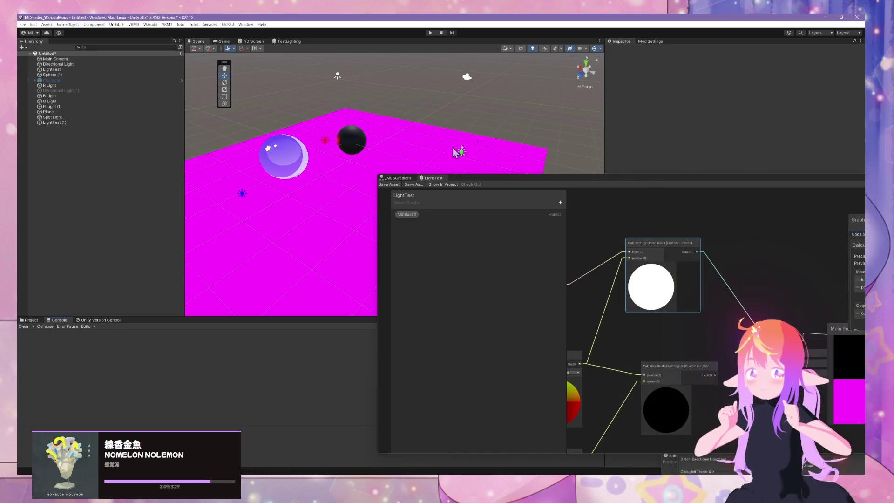
{"action": "left_click_drag", "start_coordinate": [505, 177], "coordinate": [206, 215]}
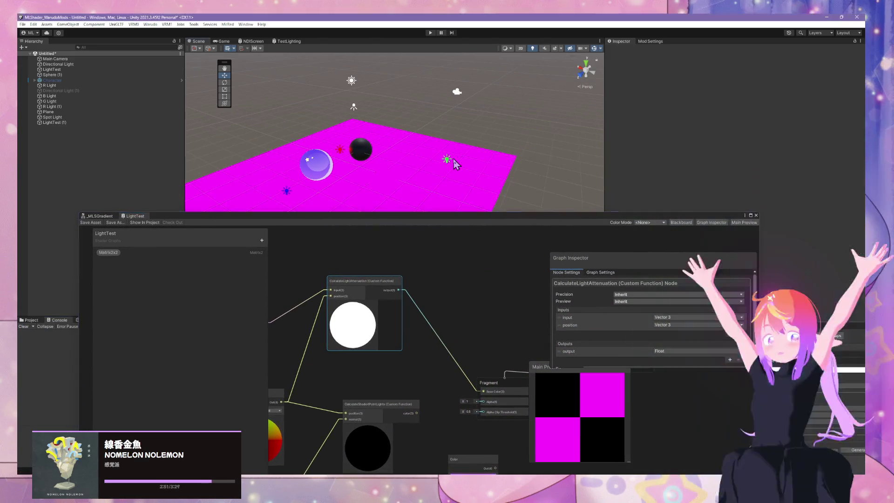
{"action": "left_click", "coordinate": [474, 164]}
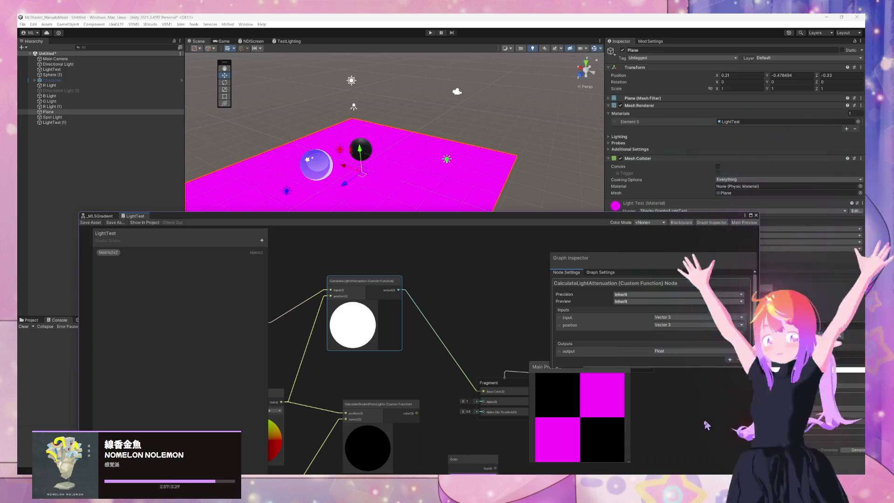
{"action": "mouse_move", "coordinate": [556, 368]}
{"action": "left_mouse_down"}
{"action": "mouse_move", "coordinate": [475, 292]}
{"action": "mouse_move", "coordinate": [639, 406]}
{"action": "left_mouse_up"}
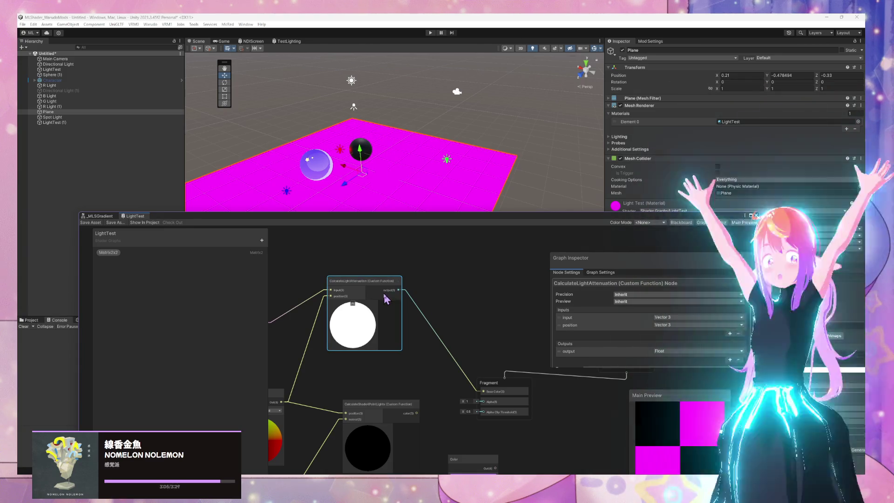
Try Shade4PointLights color on Base Color, then reconnect the attenuation output instead
{"action": "mouse_move", "coordinate": [393, 293]}
{"action": "left_mouse_down"}
{"action": "mouse_move", "coordinate": [435, 253]}
{"action": "mouse_move", "coordinate": [420, 391]}
{"action": "left_mouse_up"}
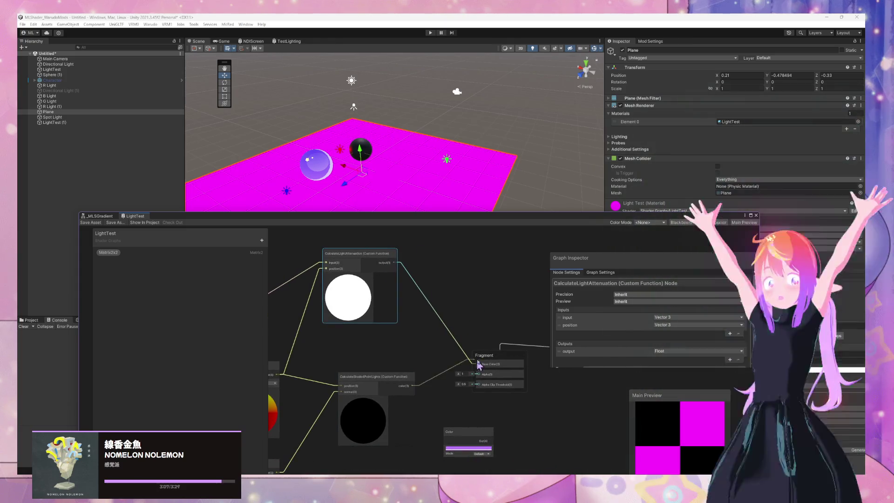
{"action": "left_click_drag", "start_coordinate": [478, 365], "coordinate": [478, 363]}
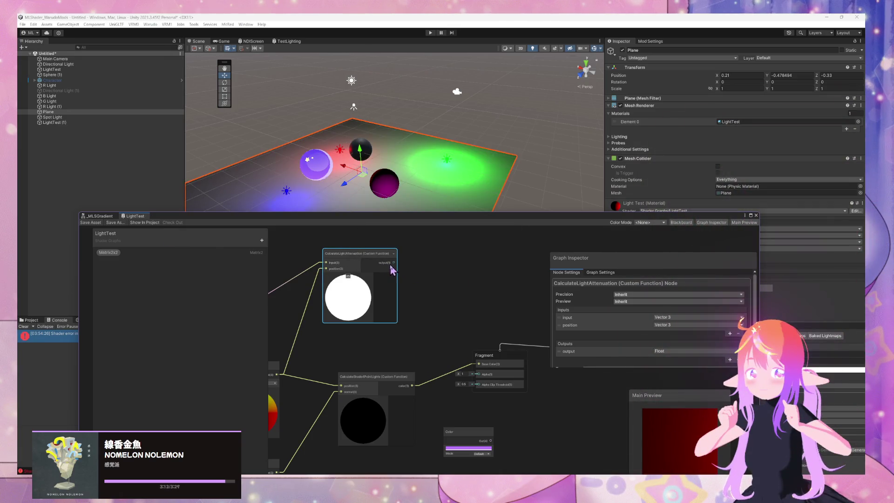
{"action": "mouse_move", "coordinate": [393, 264]}
{"action": "left_mouse_down"}
{"action": "mouse_move", "coordinate": [459, 355]}
{"action": "mouse_move", "coordinate": [478, 364]}
{"action": "left_mouse_up"}
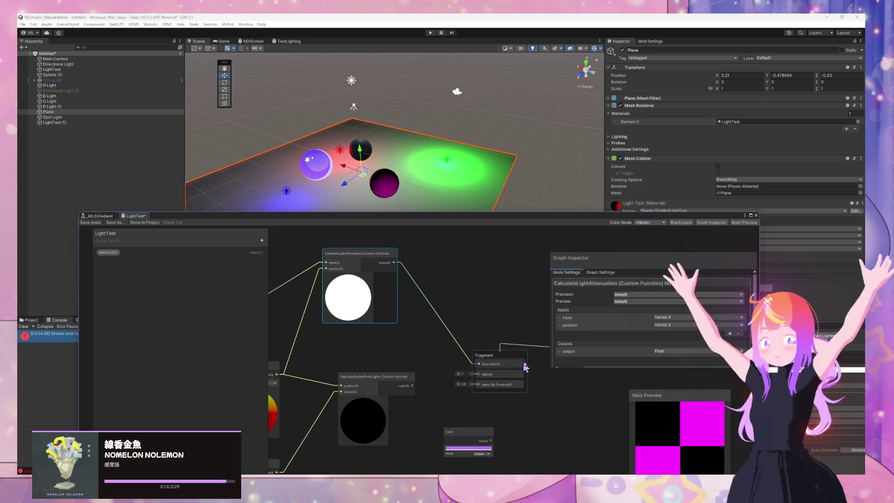
{"action": "scroll", "coordinate": [626, 310], "scroll_direction": "down", "scroll_amount": 2}
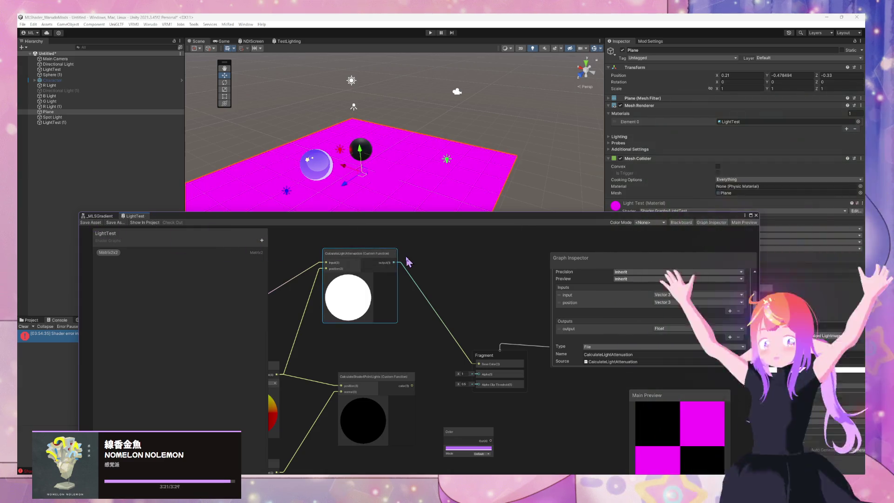
{"action": "left_click_drag", "start_coordinate": [408, 263], "coordinate": [578, 275]}
{"action": "scroll", "coordinate": [456, 279], "scroll_direction": "up", "scroll_amount": 3}
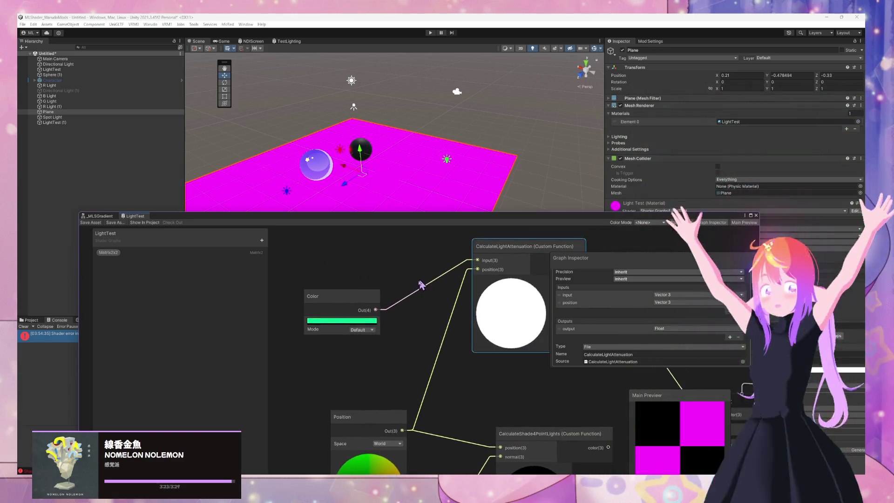
Bring the AutoLight.cginc source page in Firefox back to the front
{"action": "mouse_move", "coordinate": [479, 474]}
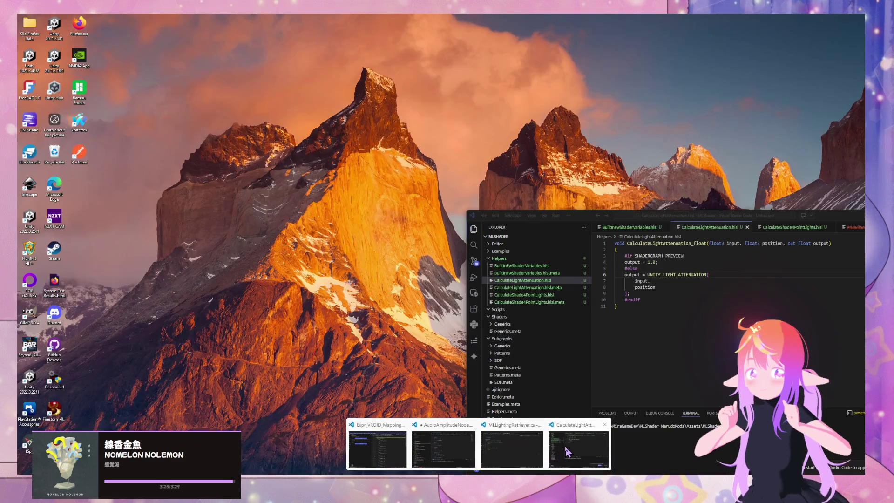
{"action": "mouse_move", "coordinate": [521, 448]}
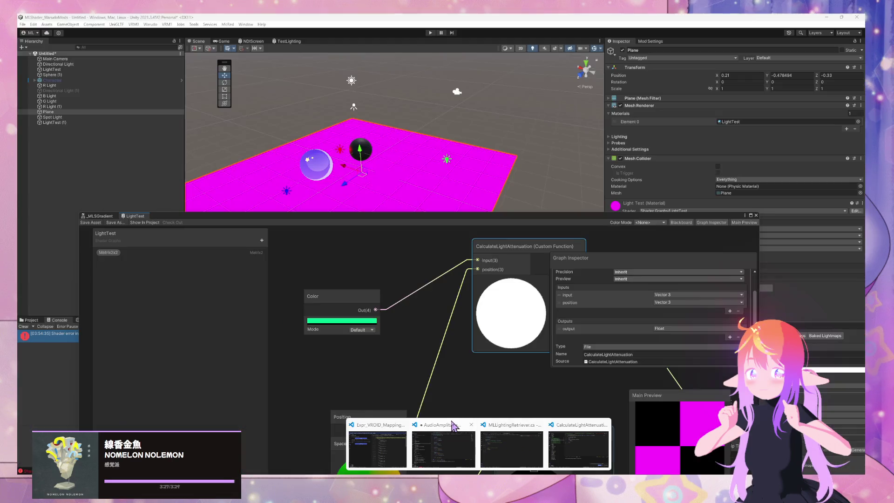
{"action": "mouse_move", "coordinate": [558, 454]}
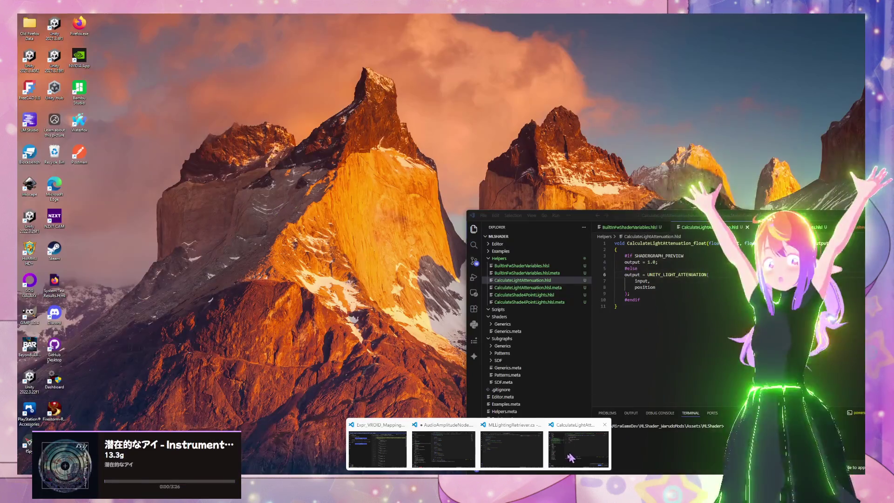
{"action": "left_click", "coordinate": [568, 454]}
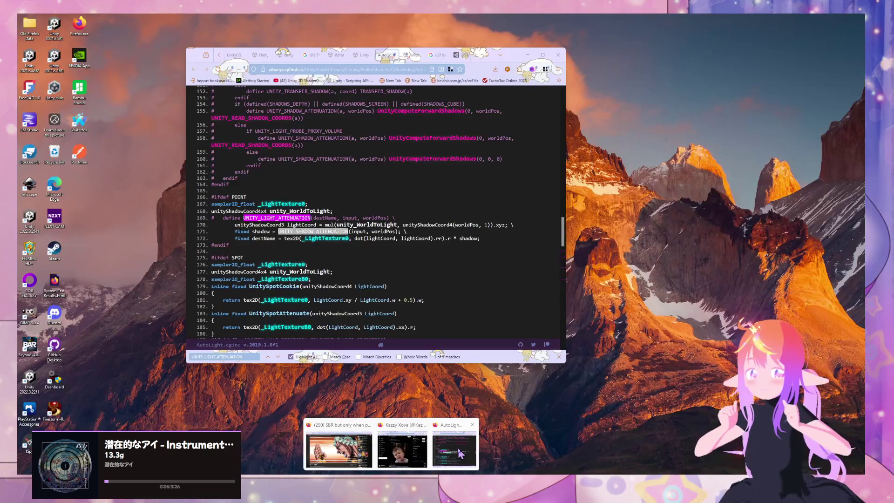
{"action": "left_click", "coordinate": [400, 454]}
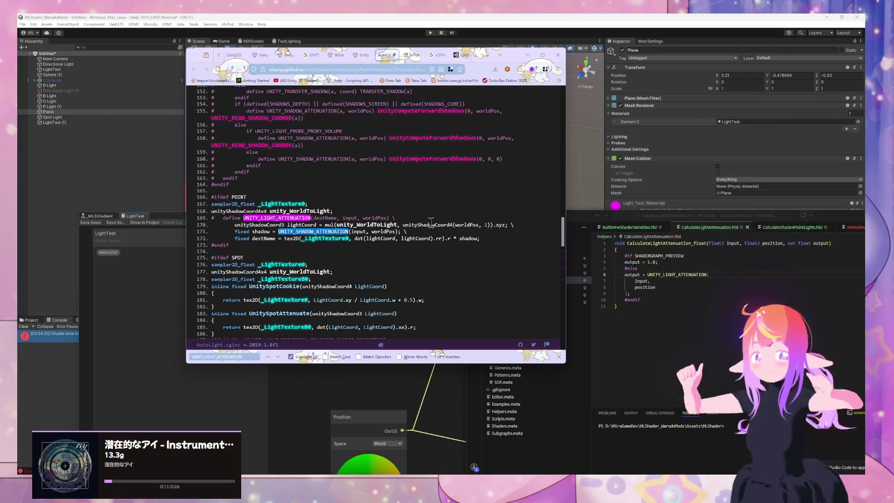
Read the 'What is UNITY_LIGHT_ATTENUATION?' thread's staff reply, then select the macro name in the HLSL file
{"action": "left_click", "coordinate": [361, 55]}
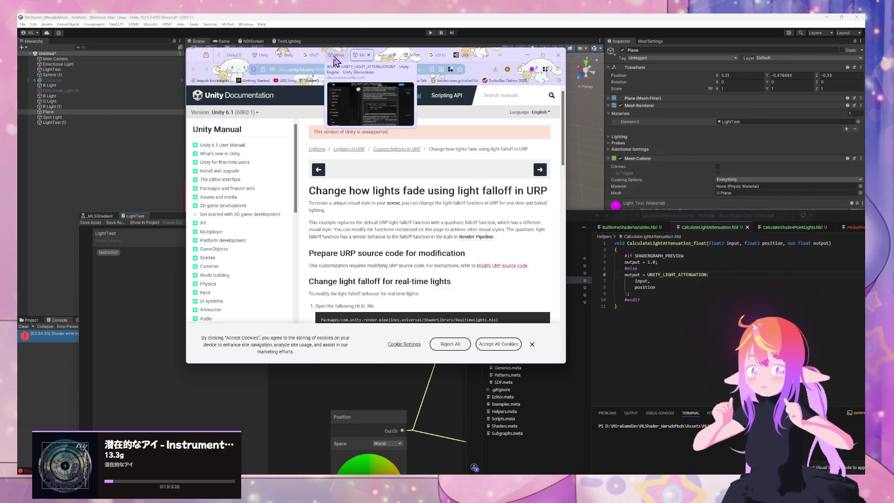
{"action": "left_click", "coordinate": [334, 56]}
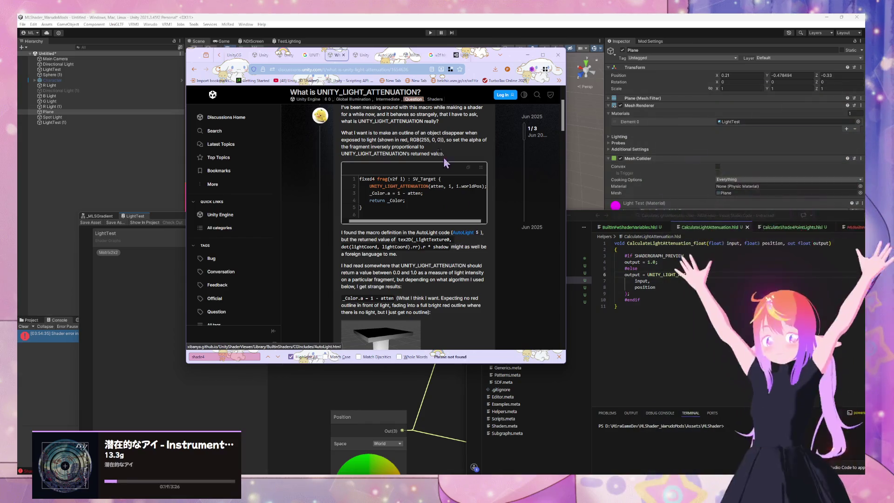
{"action": "scroll", "coordinate": [424, 130], "scroll_direction": "down", "scroll_amount": 5}
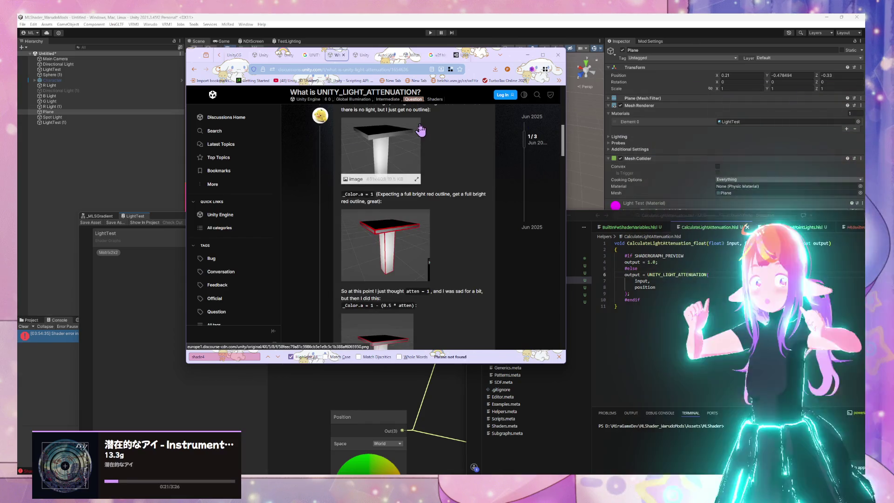
{"action": "scroll", "coordinate": [421, 129], "scroll_direction": "up", "scroll_amount": 2}
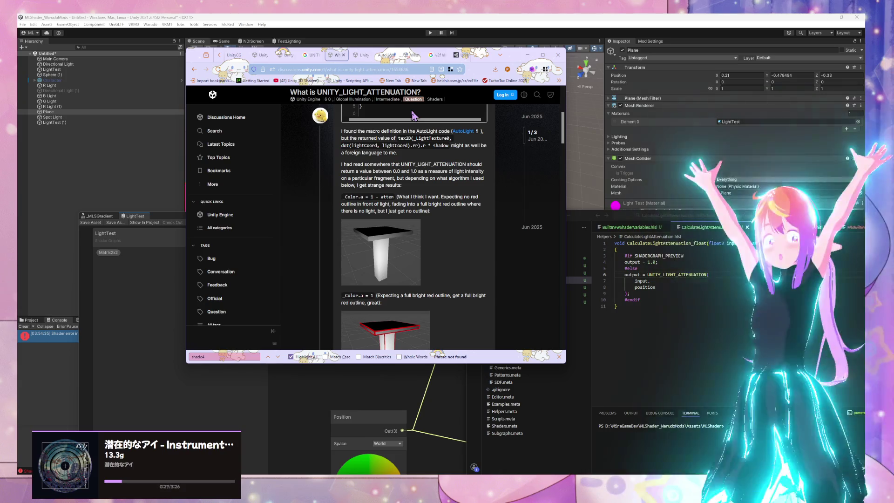
{"action": "scroll", "coordinate": [411, 122], "scroll_direction": "down", "scroll_amount": 5}
{"action": "scroll", "coordinate": [412, 123], "scroll_direction": "down", "scroll_amount": 3}
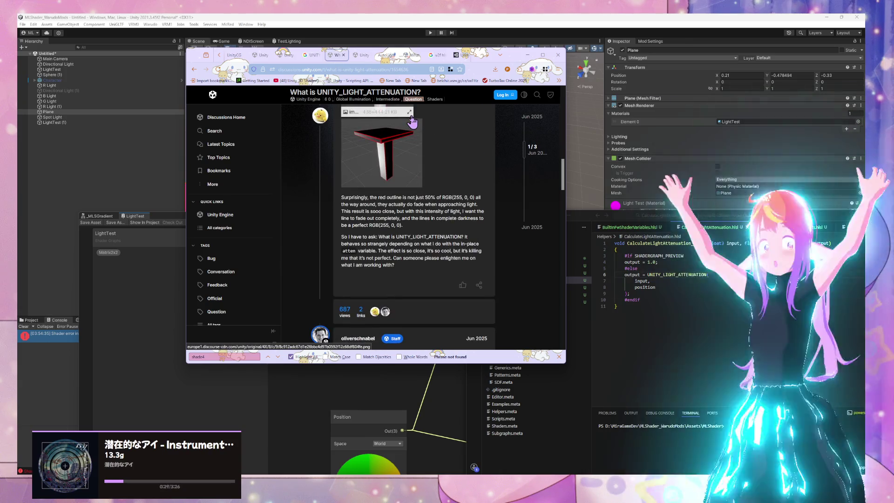
{"action": "scroll", "coordinate": [412, 122], "scroll_direction": "up", "scroll_amount": 1}
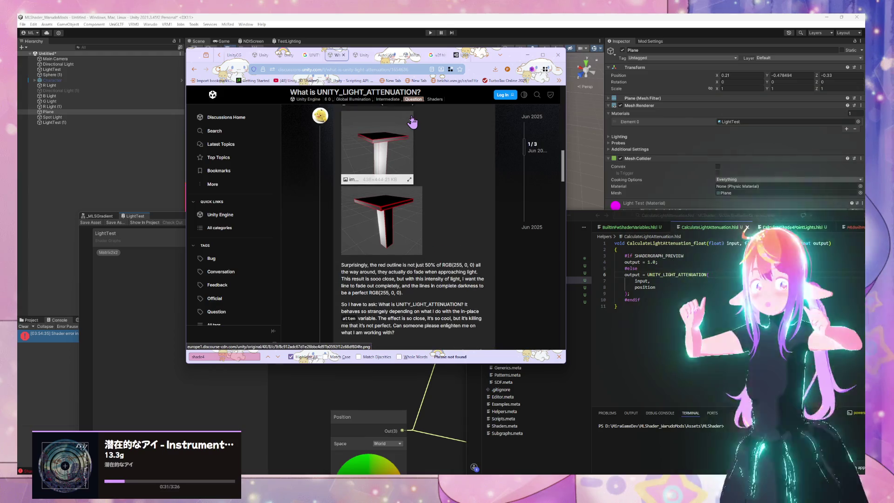
{"action": "scroll", "coordinate": [412, 122], "scroll_direction": "down", "scroll_amount": 5}
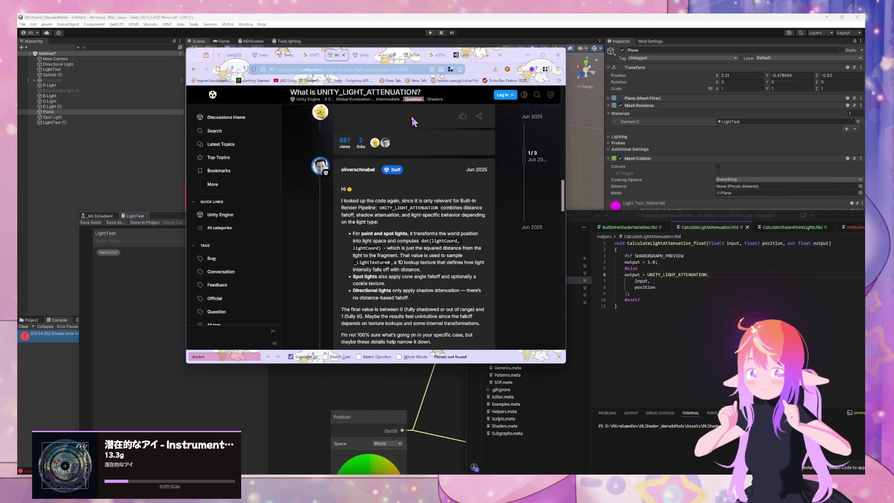
{"action": "scroll", "coordinate": [411, 122], "scroll_direction": "down", "scroll_amount": 3}
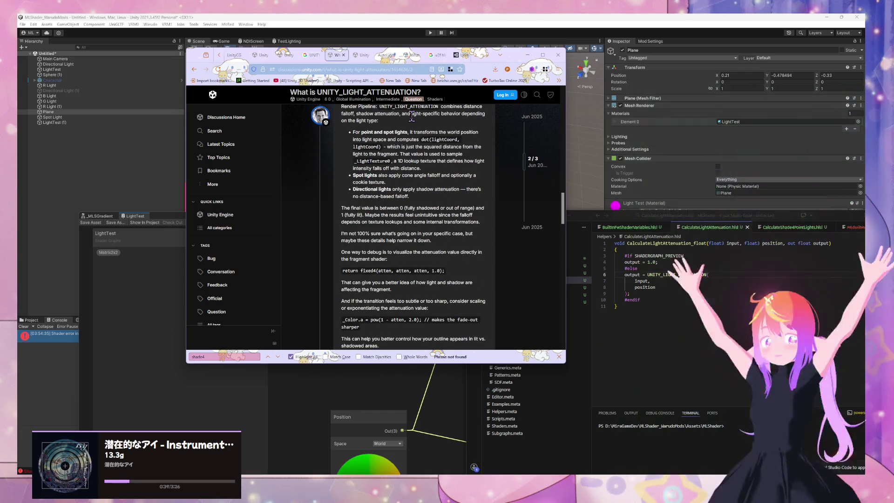
{"action": "scroll", "coordinate": [411, 118], "scroll_direction": "down", "scroll_amount": 5}
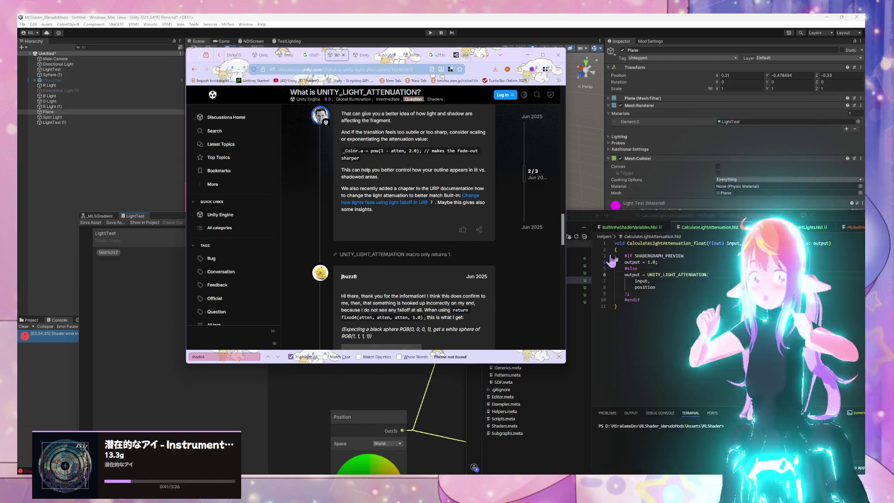
{"action": "left_click_drag", "start_coordinate": [647, 275], "coordinate": [686, 277]}
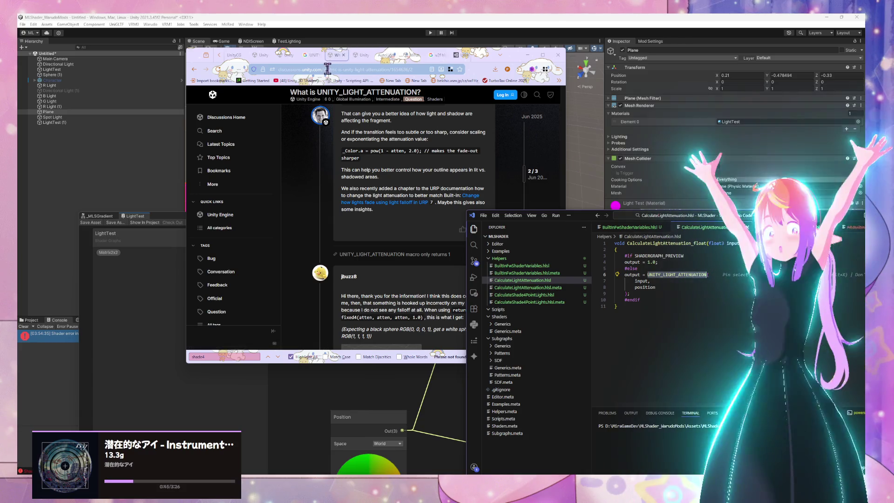
Search Google for 'UNITY_LIGHT_ATTENUATION example'
{"action": "left_click", "coordinate": [326, 70]}
{"action": "type", "text": "UNITY_LIGHT_ATTENUATION"}
{"action": "type", "text": "exa"}
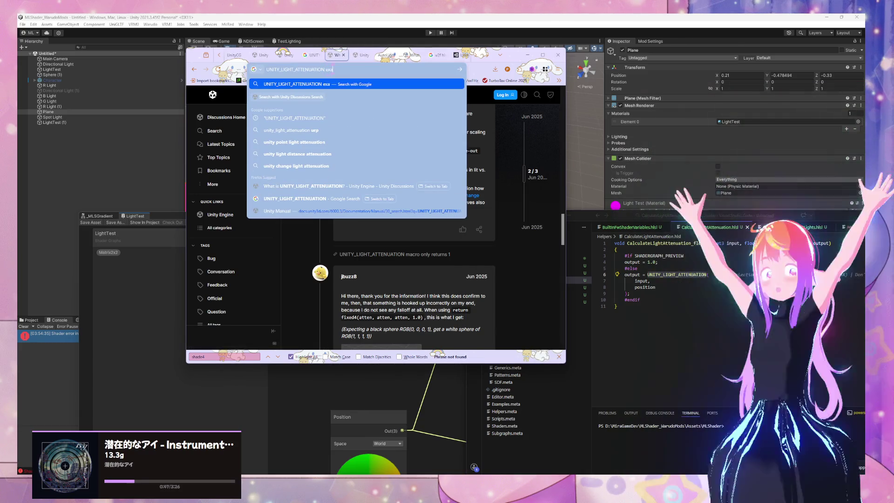
{"action": "key", "text": "Return"}
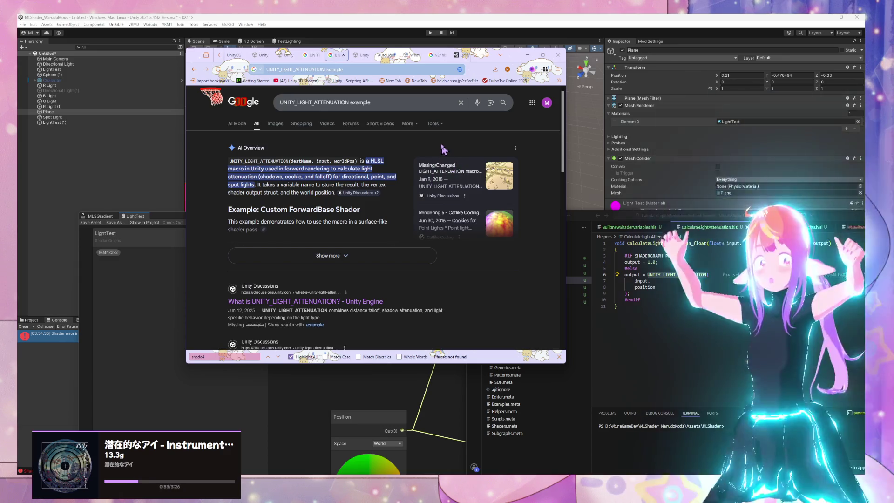
Expand the AI overview's example ForwardBase shader and read how UNITY_LIGHT_ATTENUATION is called
{"action": "mouse_move", "coordinate": [362, 193]}
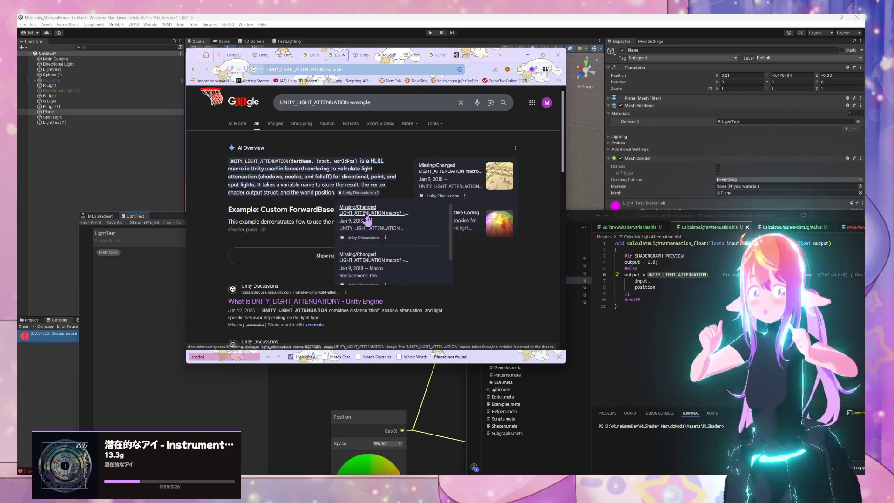
{"action": "left_click", "coordinate": [370, 255]}
{"action": "scroll", "coordinate": [390, 168], "scroll_direction": "down", "scroll_amount": 5}
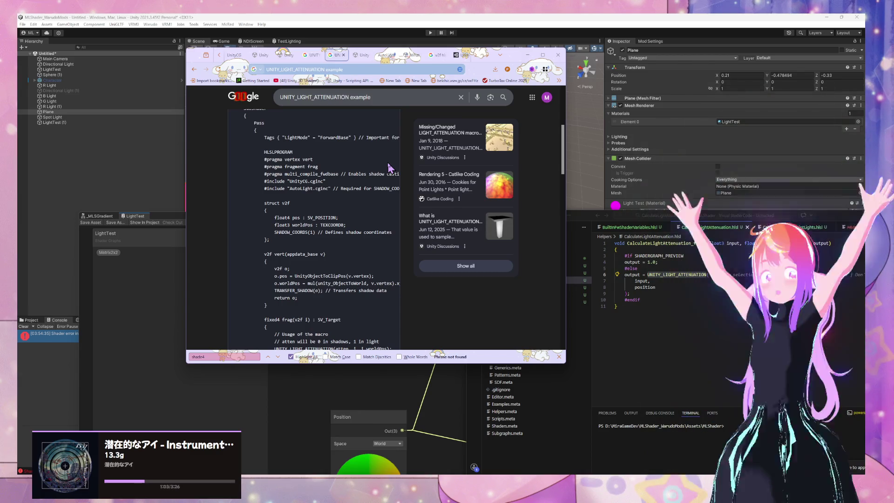
{"action": "scroll", "coordinate": [390, 167], "scroll_direction": "down", "scroll_amount": 3}
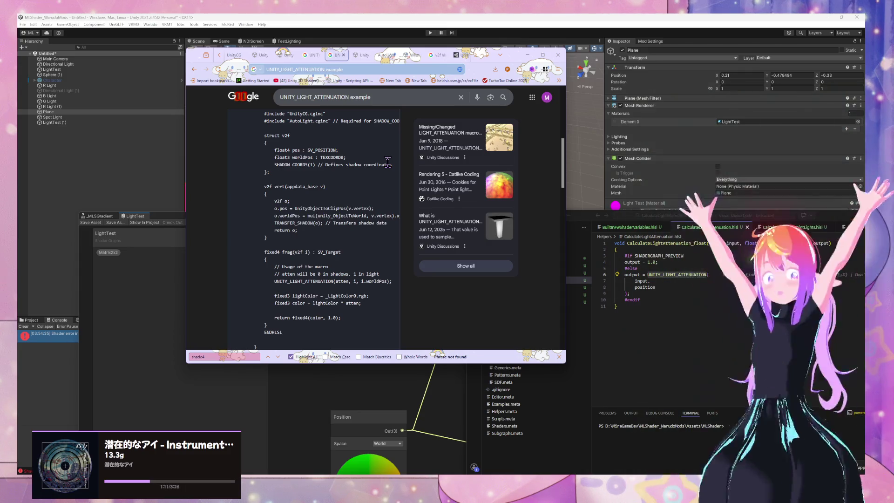
{"action": "scroll", "coordinate": [389, 166], "scroll_direction": "down", "scroll_amount": 3}
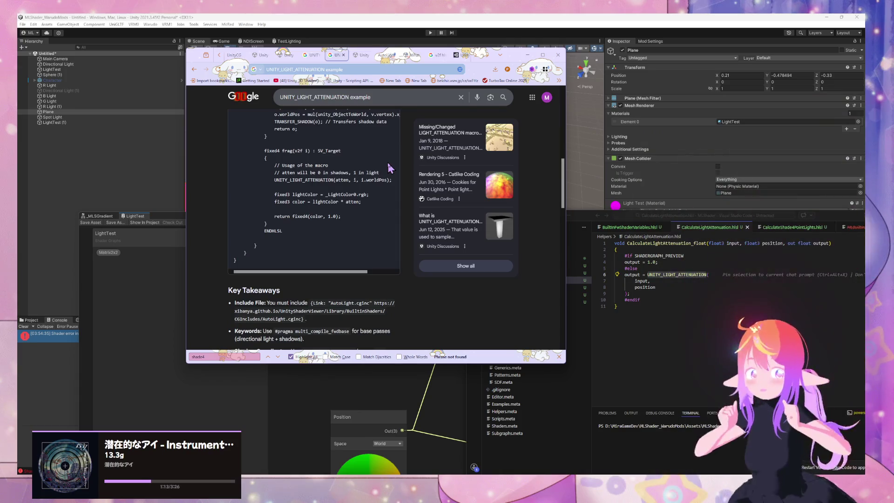
{"action": "scroll", "coordinate": [388, 166], "scroll_direction": "up", "scroll_amount": 1}
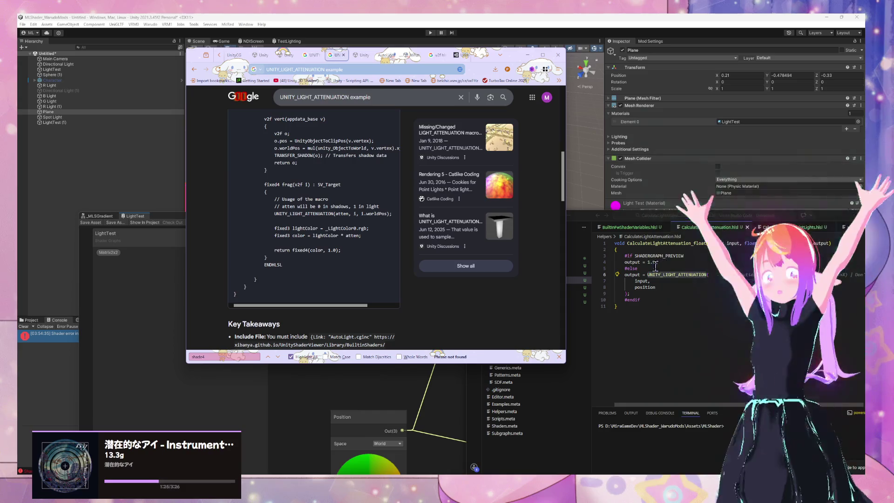
Add a line 'attenuation = 1.0' after #else in CalculateLightAttenuation.hlsl
{"action": "left_click", "coordinate": [650, 269]}
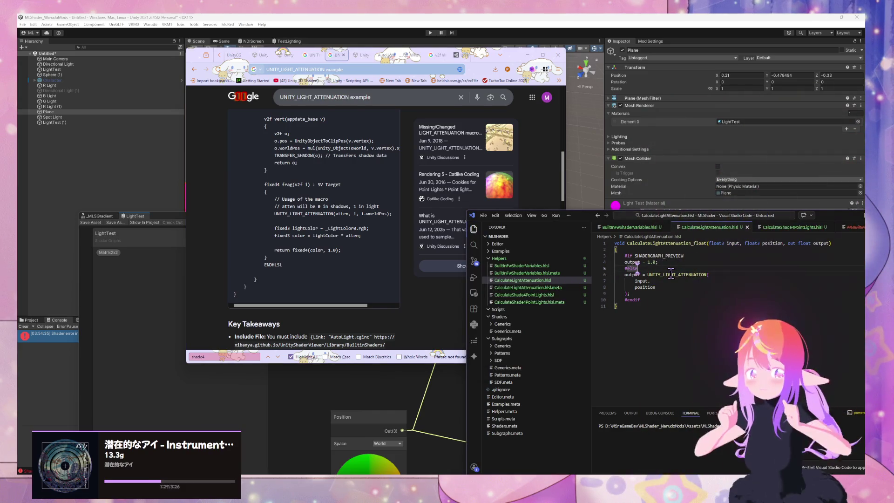
{"action": "key", "text": "Return"}
{"action": "type", "text": "atte"}
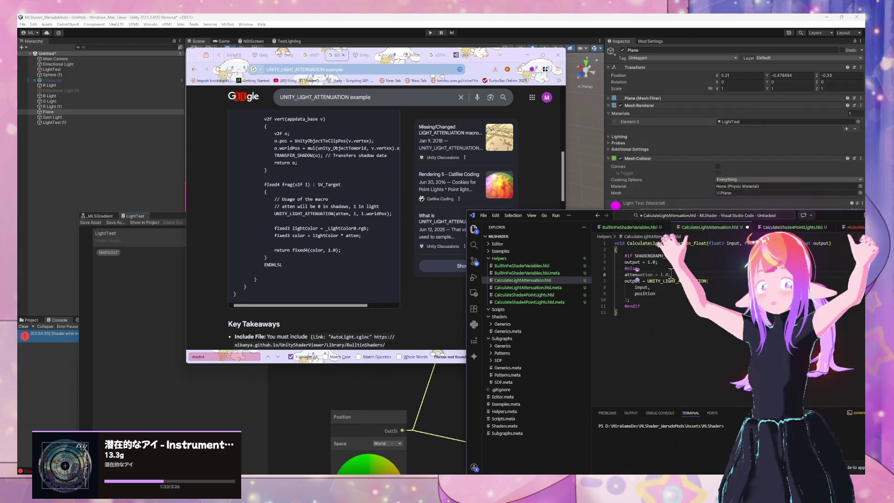
{"action": "type", "text": "na"}
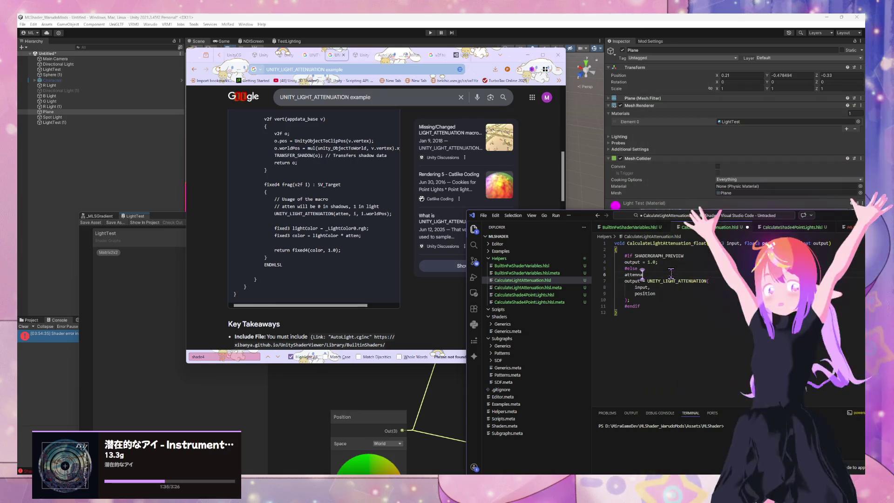
{"action": "key", "text": "BackSpace"}
{"action": "key", "text": "BackSpace"}
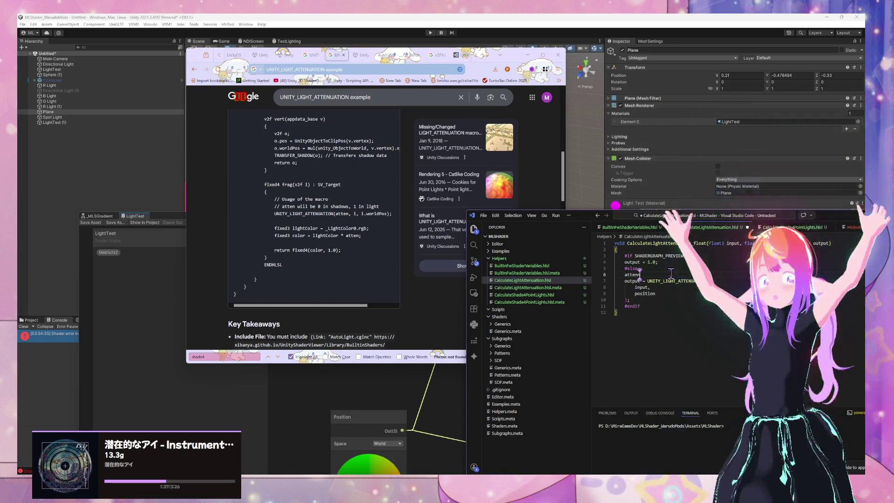
{"action": "type", "text": "on = 1.0"}
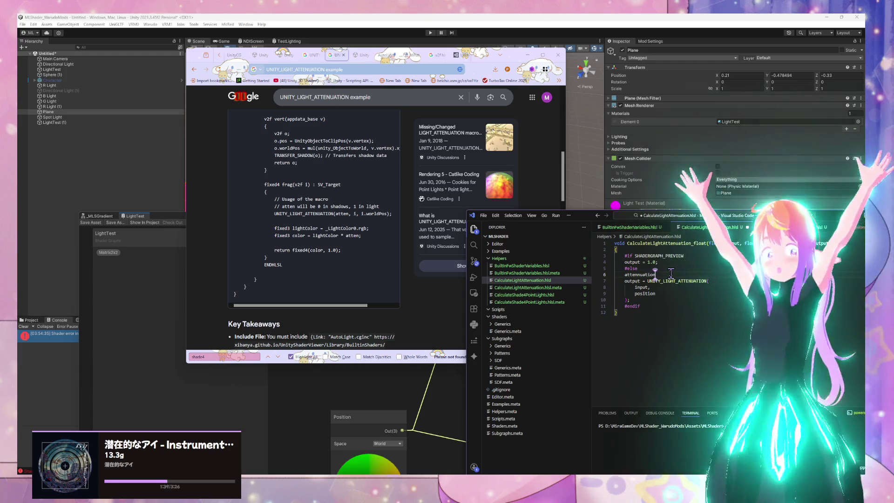